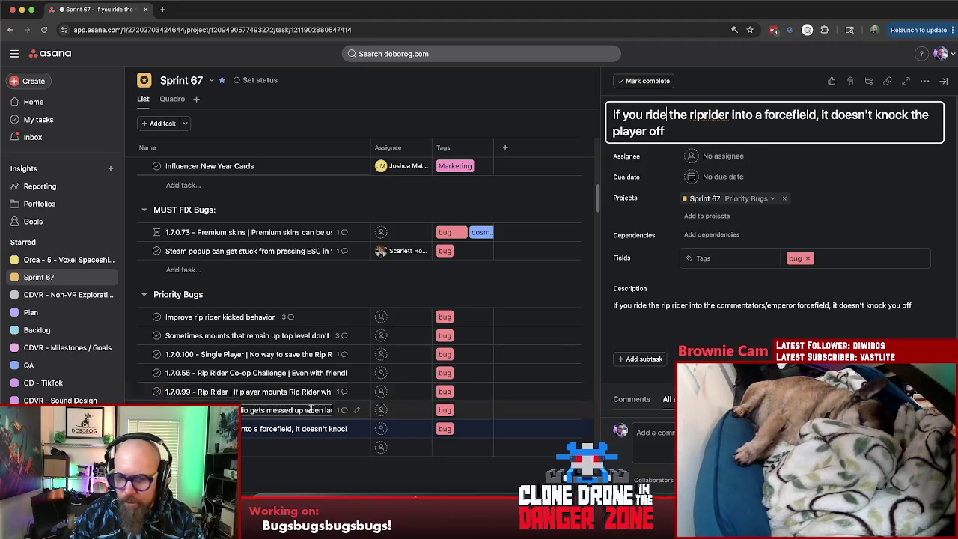
Step: Try moving the forcefield bug task, then discard the two accidental empty merch store subtasks
{"action": "left_click_drag", "start_coordinate": [246, 428], "coordinate": [240, 208]}
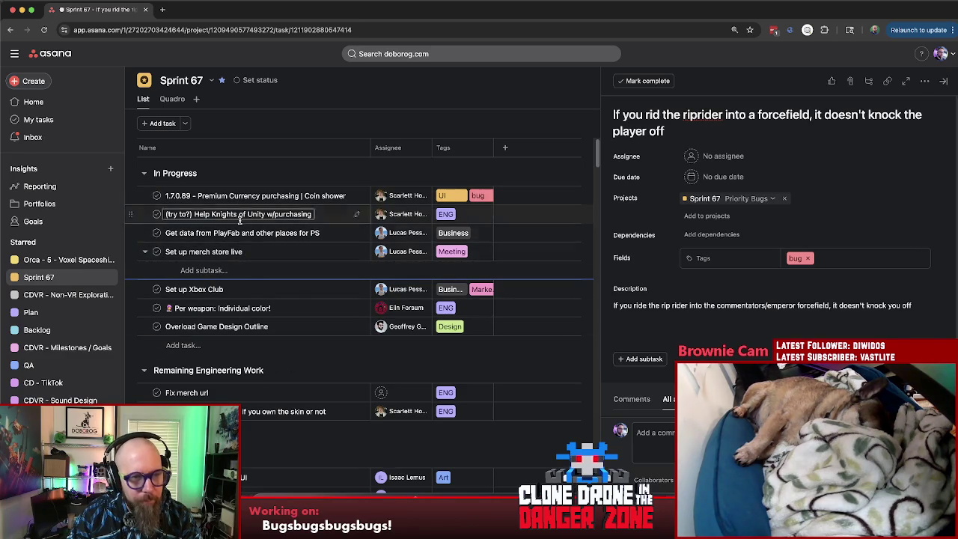
{"action": "left_click", "coordinate": [245, 273]}
{"action": "left_click", "coordinate": [223, 271]}
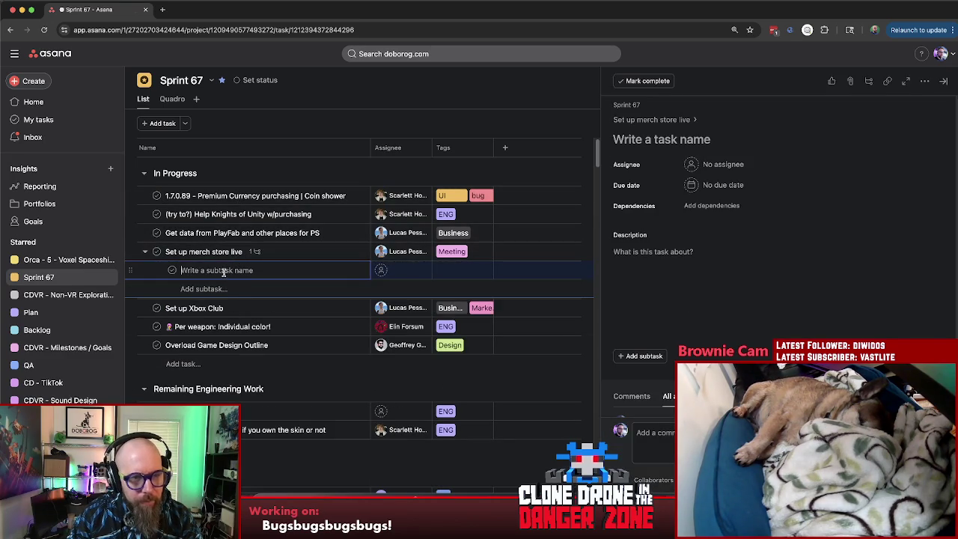
{"action": "key", "text": "Escape"}
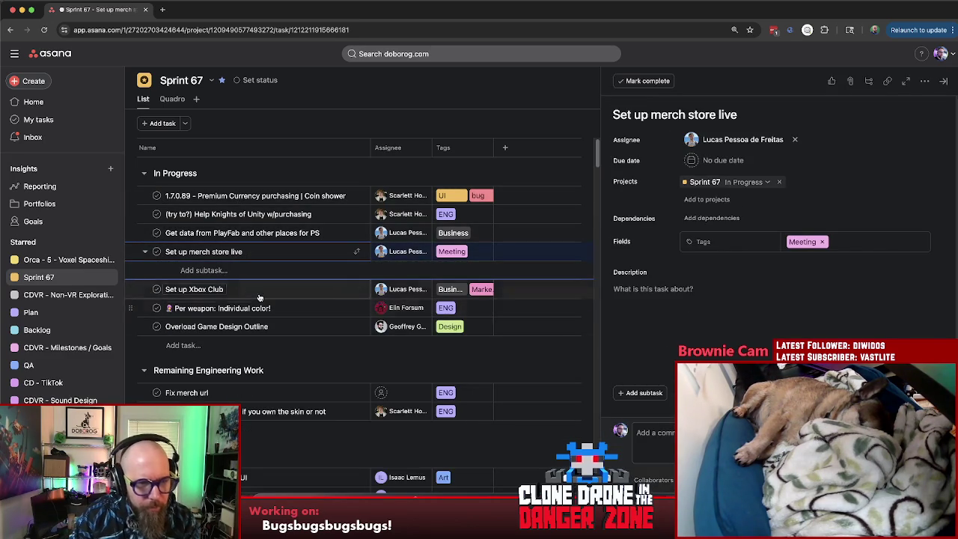
{"action": "left_click", "coordinate": [217, 270]}
{"action": "key", "text": "Escape"}
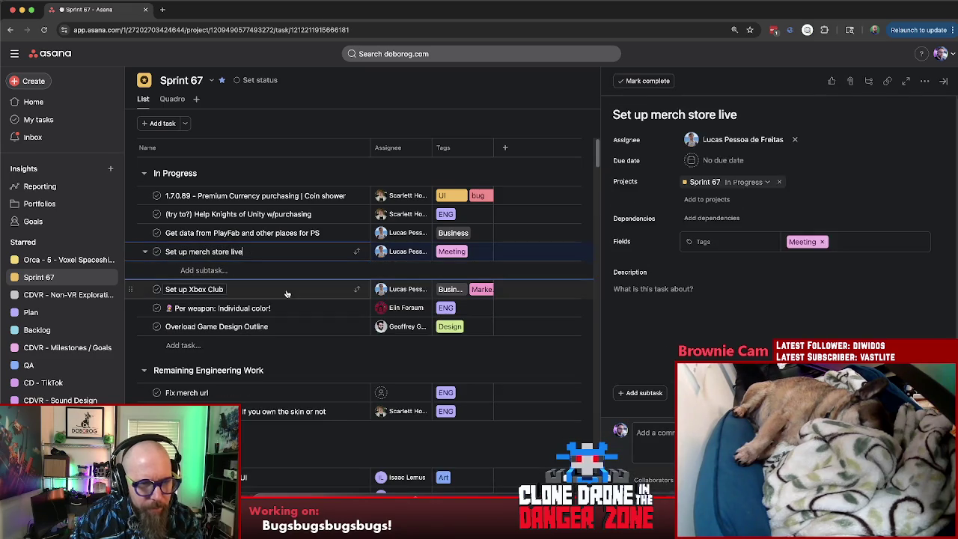
{"action": "left_click", "coordinate": [146, 254]}
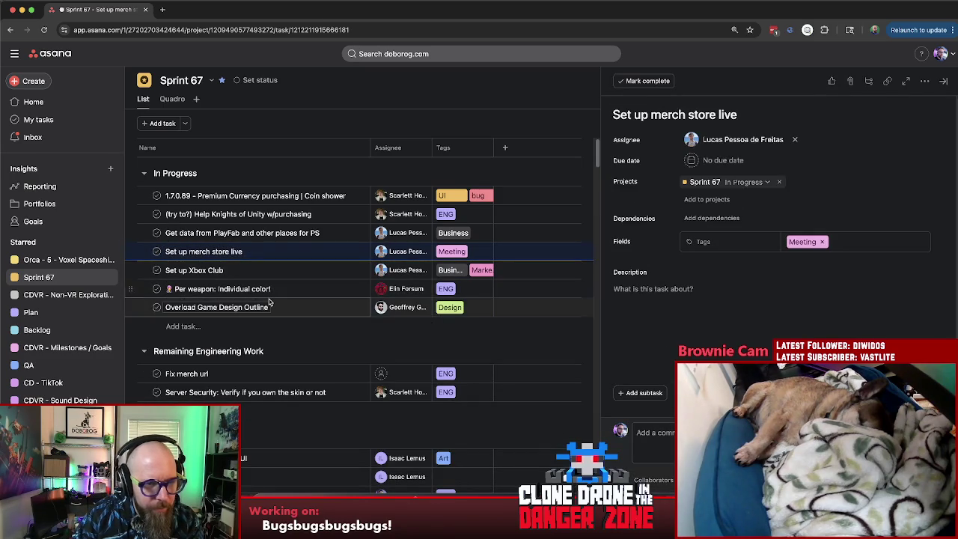
Step: Move the forcefield riprider bug task from Priority Bugs to the top of In Progress
{"action": "scroll", "coordinate": [265, 301], "scroll_direction": "down", "scroll_amount": 10}
{"action": "scroll", "coordinate": [267, 301], "scroll_direction": "down", "scroll_amount": 5}
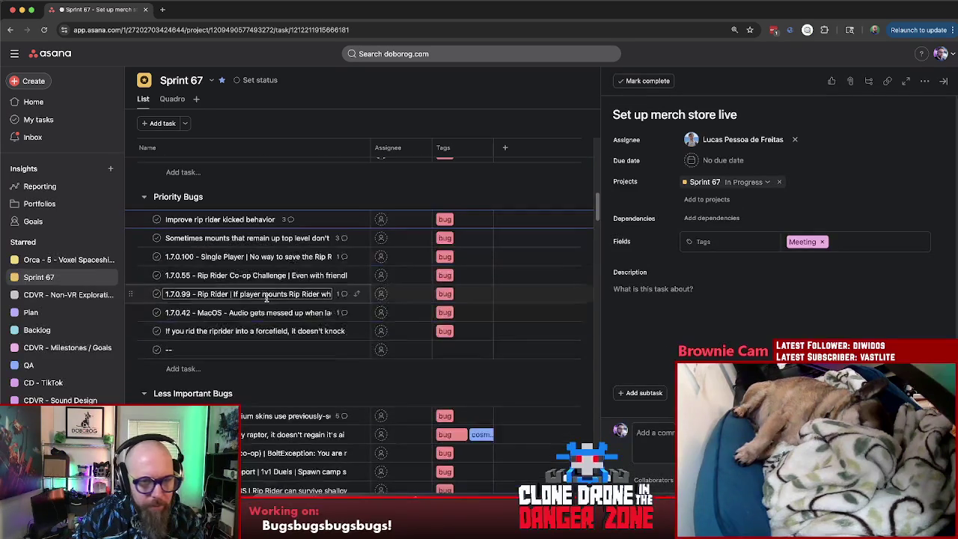
{"action": "left_click", "coordinate": [235, 330]}
{"action": "mouse_move", "coordinate": [134, 331]}
{"action": "left_mouse_down"}
{"action": "mouse_move", "coordinate": [148, 259]}
{"action": "mouse_move", "coordinate": [148, 274]}
{"action": "mouse_move", "coordinate": [171, 250]}
{"action": "mouse_move", "coordinate": [172, 187]}
{"action": "left_mouse_up"}
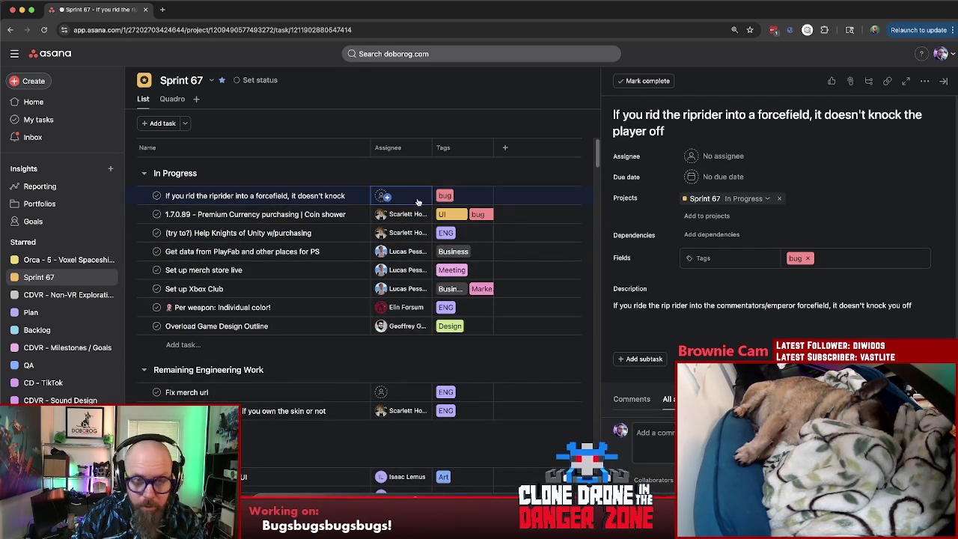
Step: Assign the forcefield bug task to a teammate via its Assignee cell
{"action": "left_click", "coordinate": [383, 195]}
{"action": "left_click", "coordinate": [397, 217]}
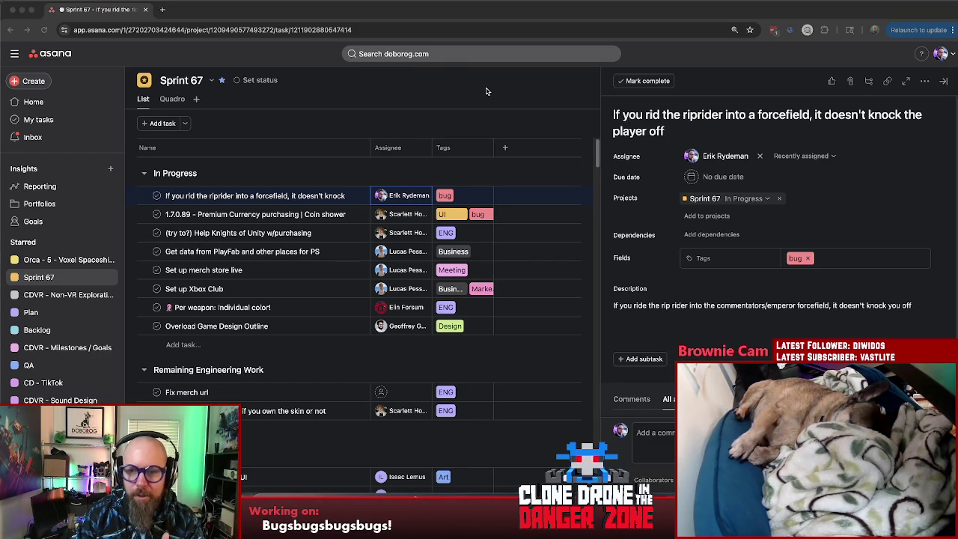
{"action": "key", "text": "super+Tab"}
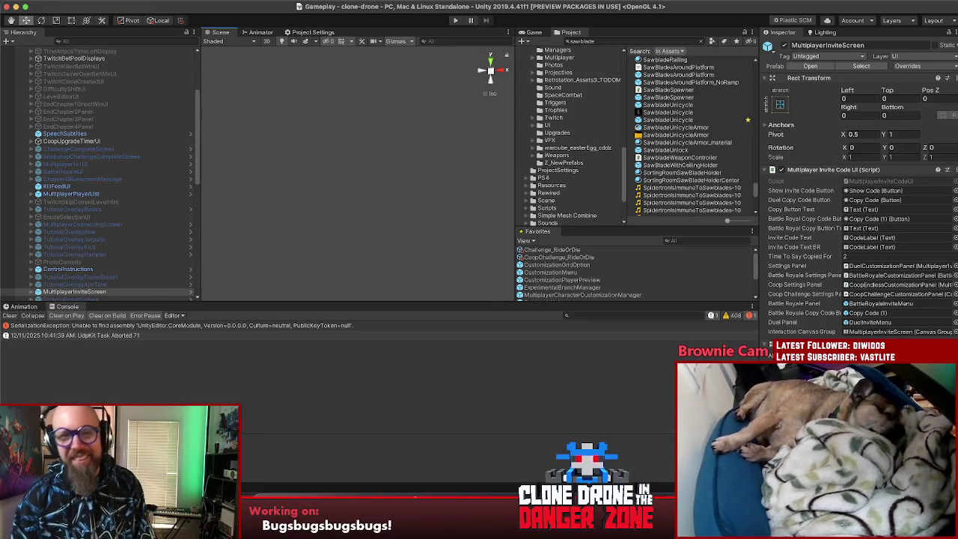
Step: Run the game in play mode and open the robot customization screen
{"action": "left_click", "coordinate": [455, 20]}
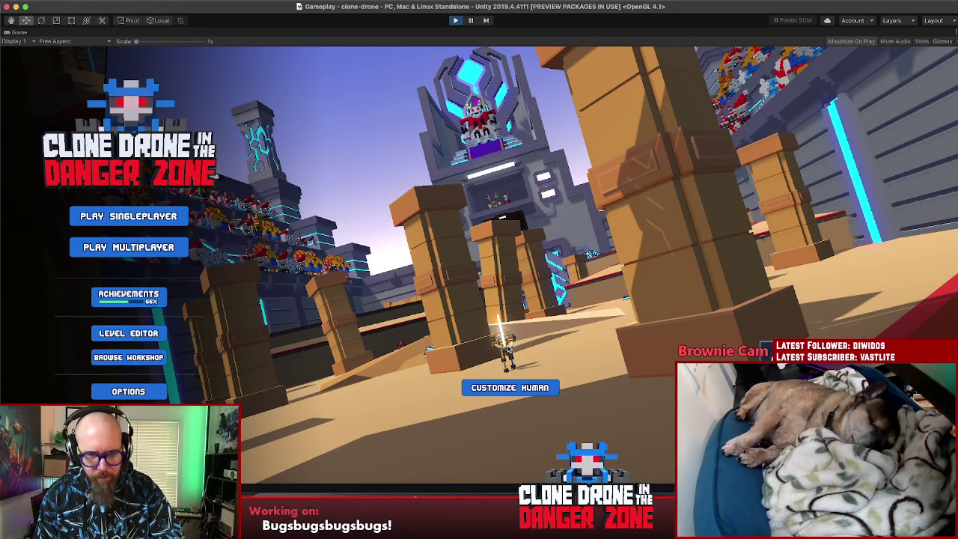
{"action": "left_click", "coordinate": [509, 387]}
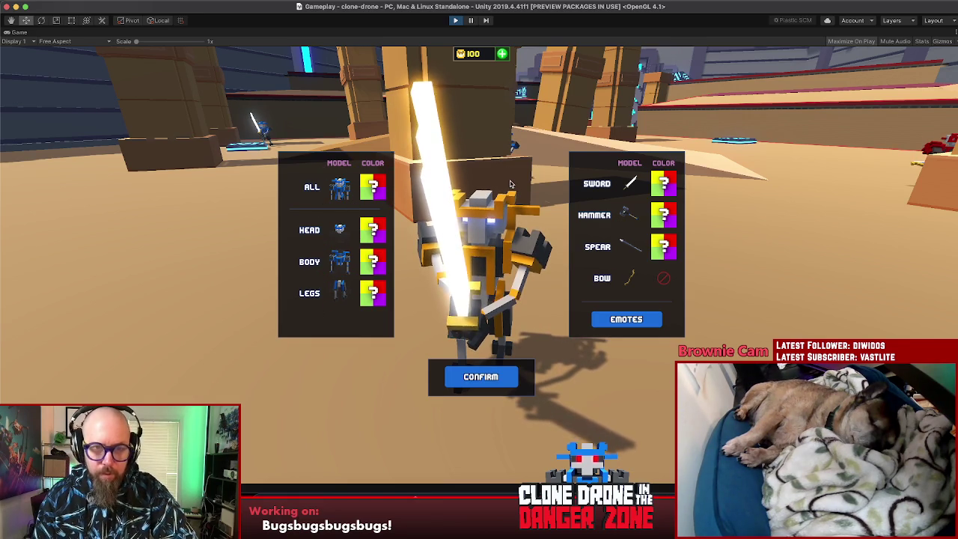
Step: Bring Fork with the clonedrone repository in front of Unity
{"action": "key", "text": "super+Tab"}
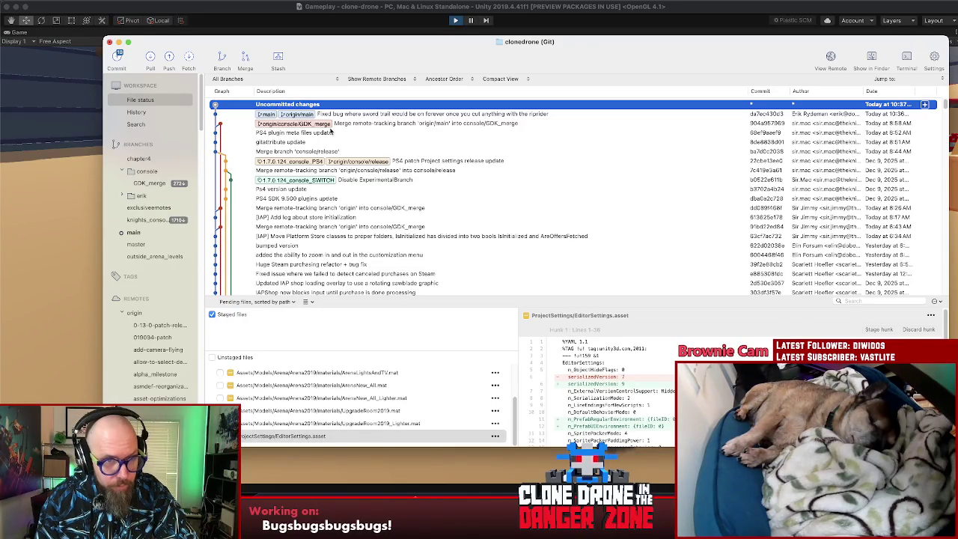
Step: Review the PS4 meta, gitattribute, store logging, Platform Store move and menu zoom commits
{"action": "left_click", "coordinate": [285, 133]}
{"action": "left_click", "coordinate": [283, 143]}
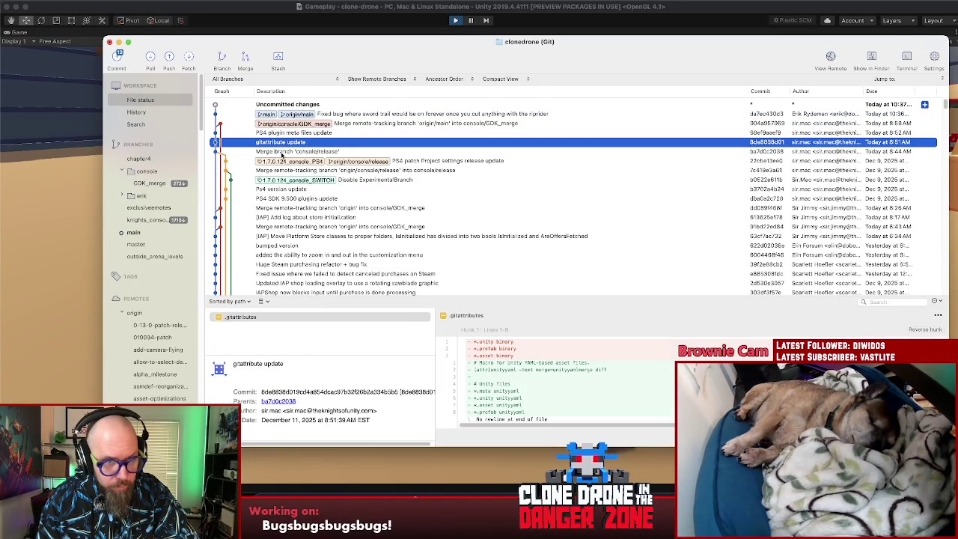
{"action": "left_click", "coordinate": [275, 218]}
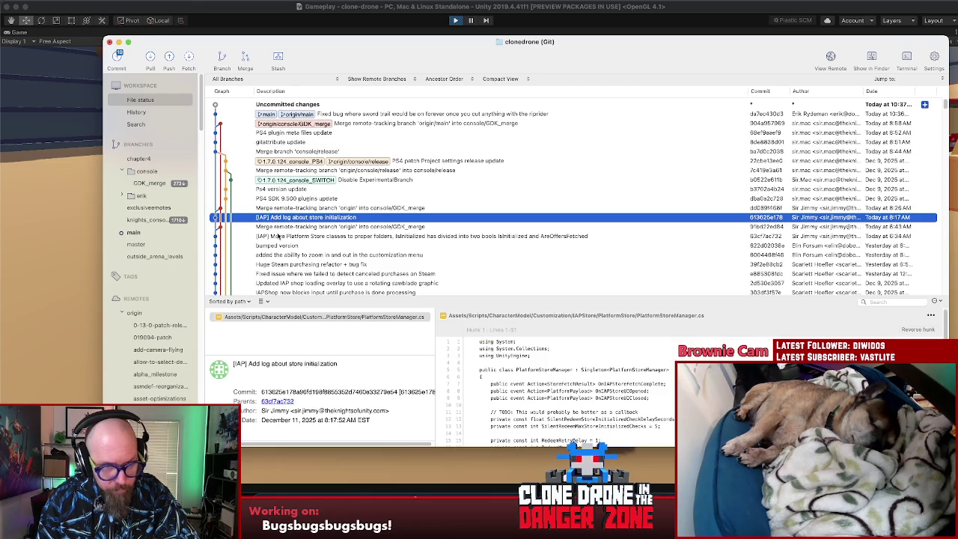
{"action": "left_click", "coordinate": [278, 236]}
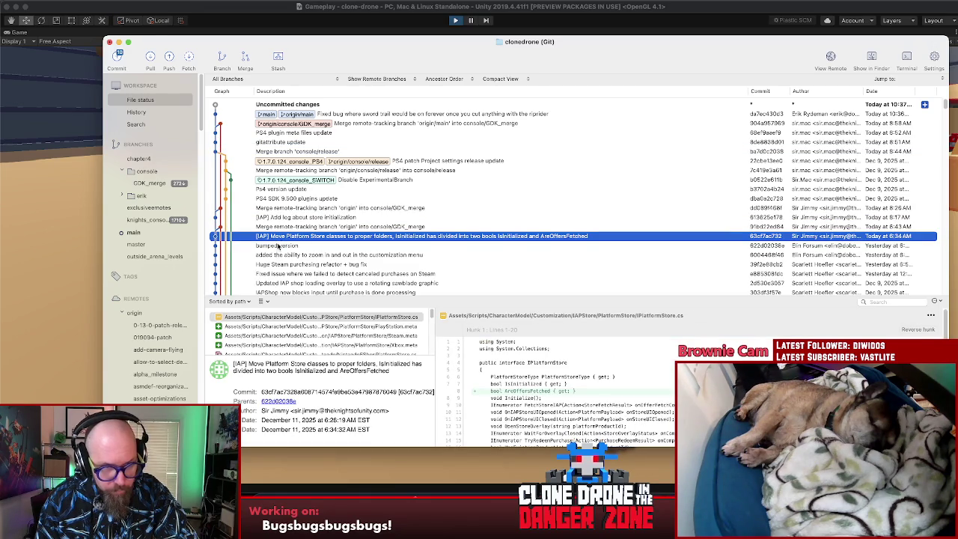
{"action": "scroll", "coordinate": [276, 245], "scroll_direction": "down", "scroll_amount": 3}
{"action": "left_click", "coordinate": [279, 212]}
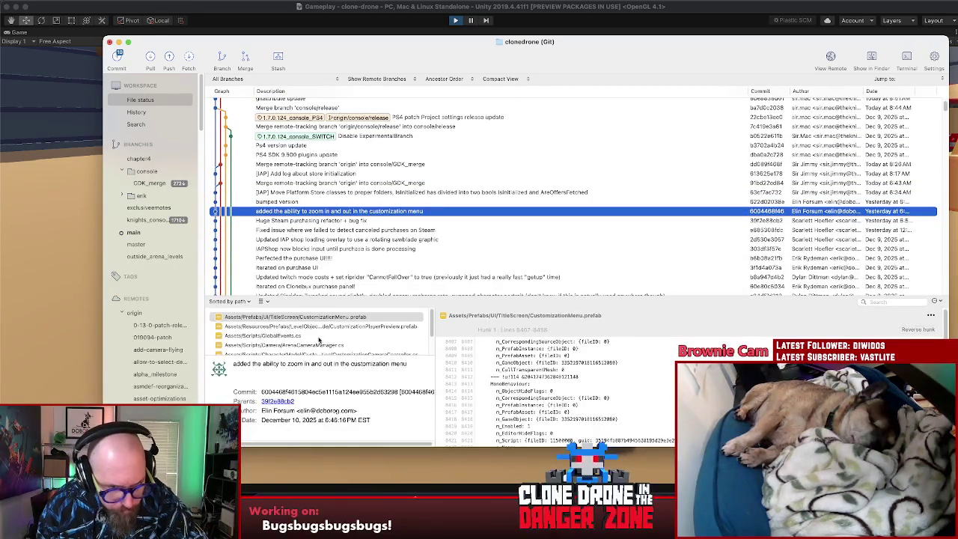
{"action": "scroll", "coordinate": [319, 339], "scroll_direction": "down", "scroll_amount": 2}
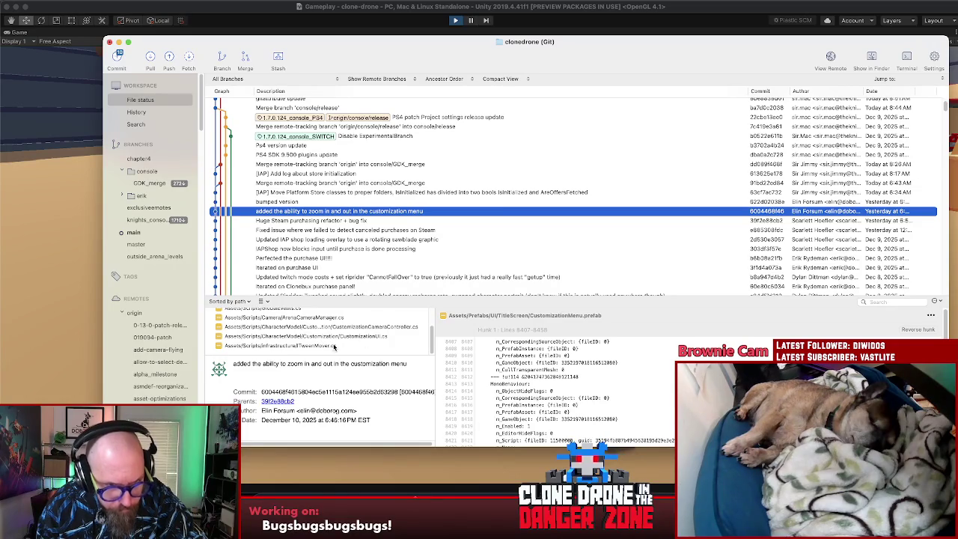
Step: Review the Steam purchasing and IAP shop commits, then return to the running Unity game
{"action": "left_click", "coordinate": [336, 222]}
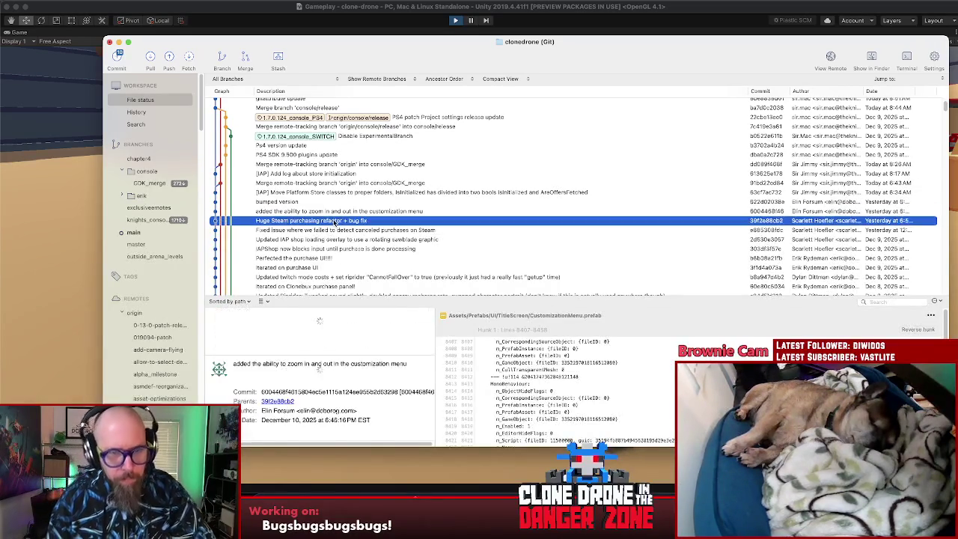
{"action": "scroll", "coordinate": [342, 335], "scroll_direction": "down", "scroll_amount": 3}
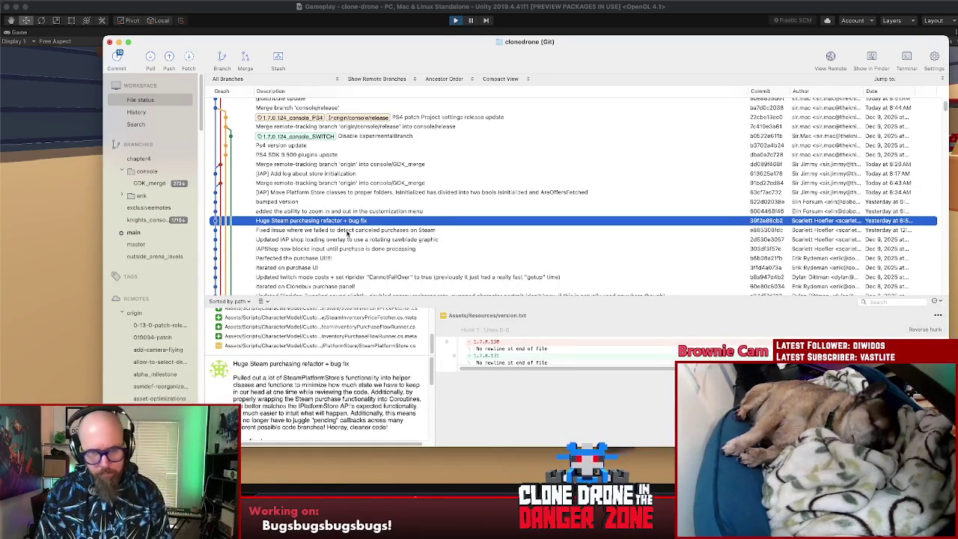
{"action": "left_click", "coordinate": [347, 232]}
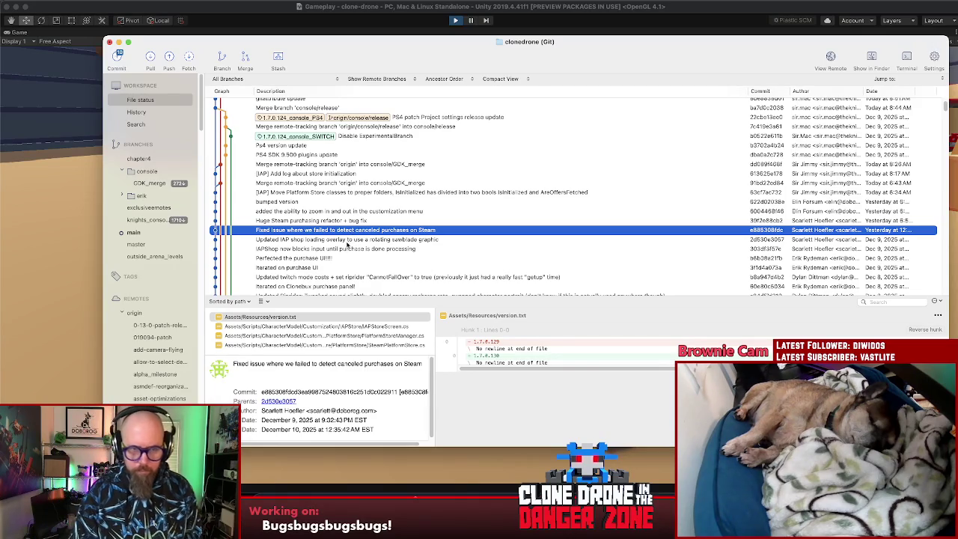
{"action": "left_click", "coordinate": [336, 241]}
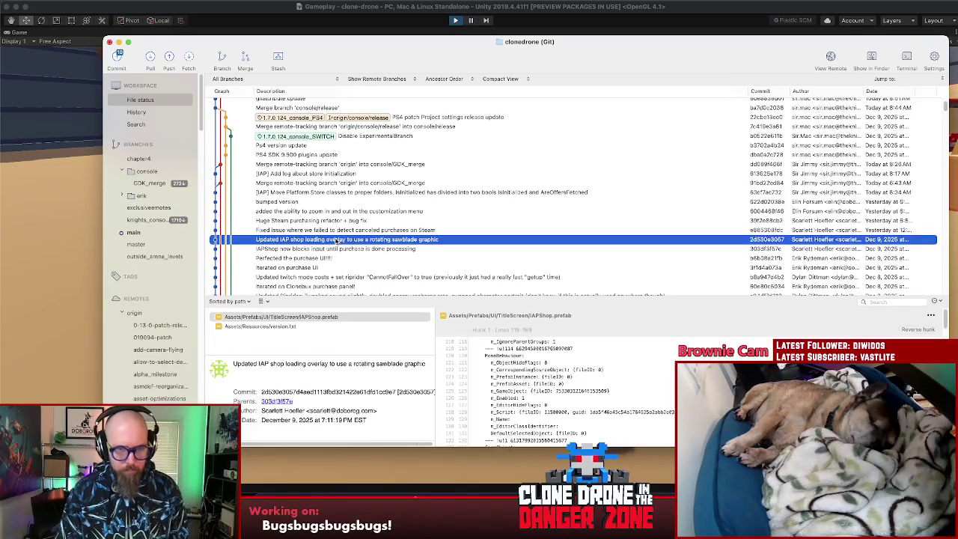
{"action": "left_click", "coordinate": [337, 249]}
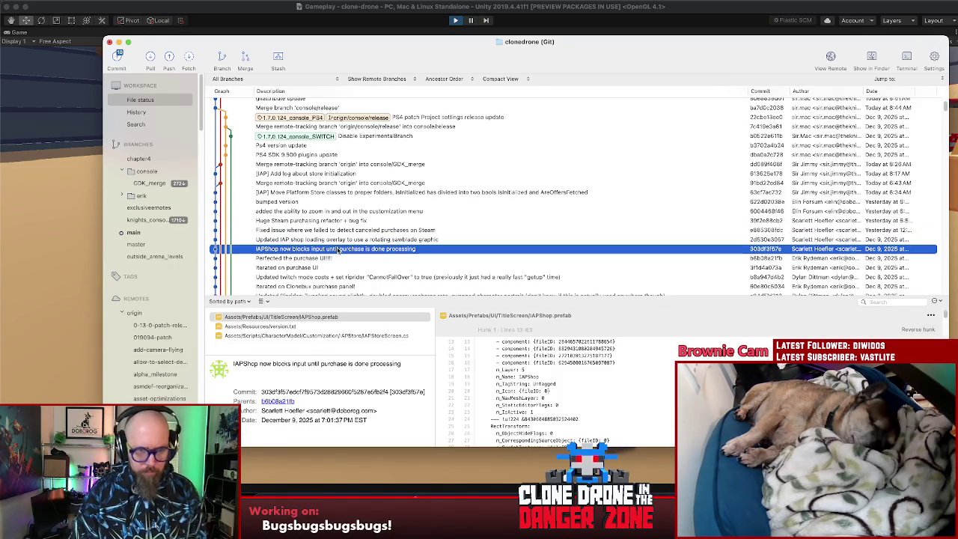
{"action": "left_click", "coordinate": [339, 258]}
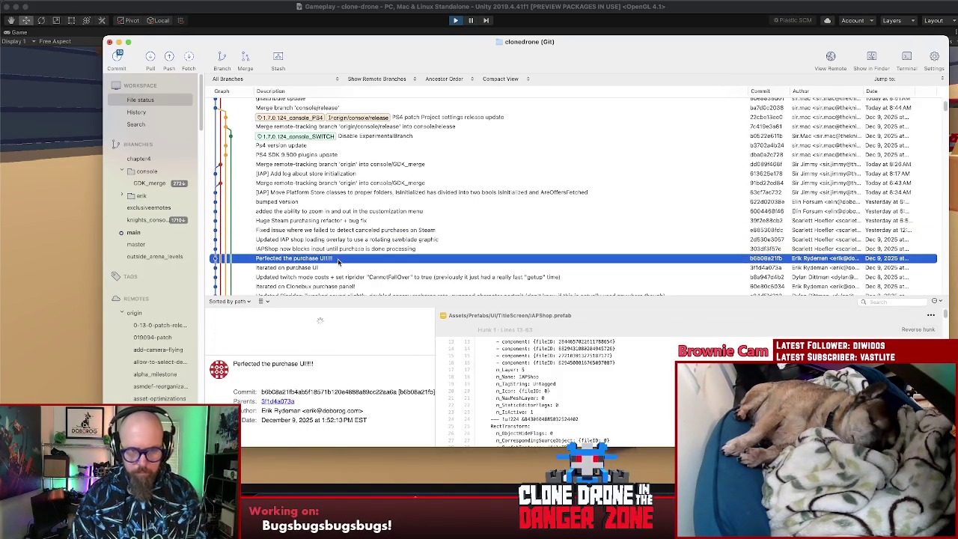
{"action": "scroll", "coordinate": [326, 196], "scroll_direction": "up", "scroll_amount": 3}
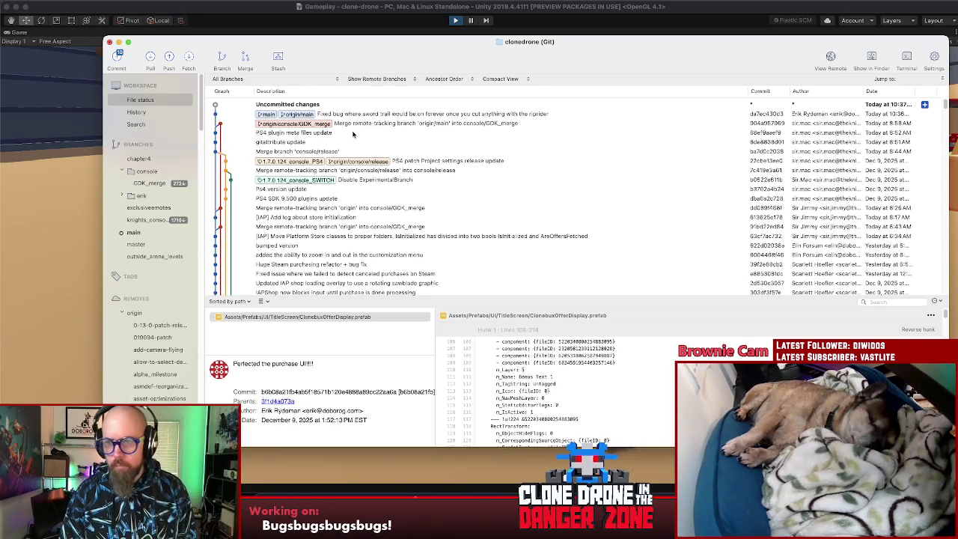
{"action": "left_click", "coordinate": [353, 133]}
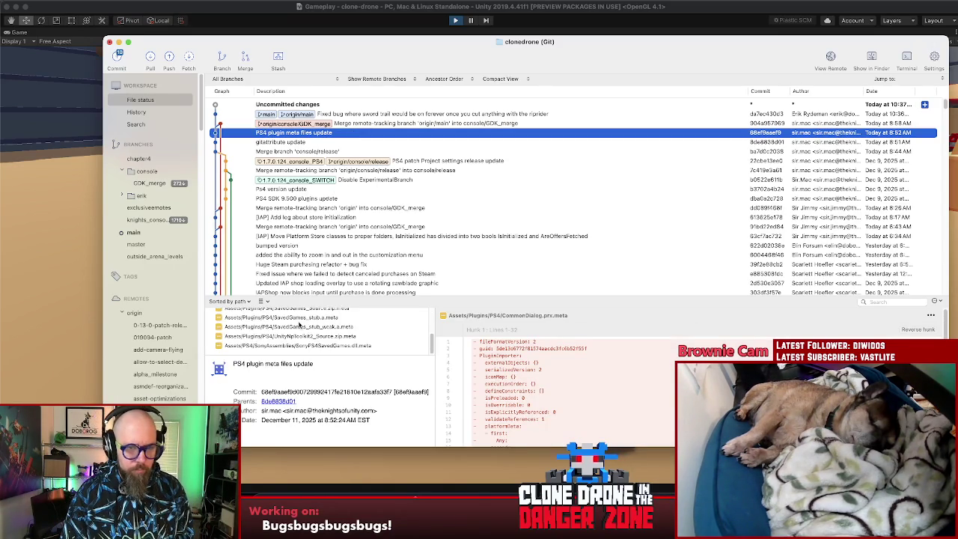
{"action": "left_click", "coordinate": [51, 236]}
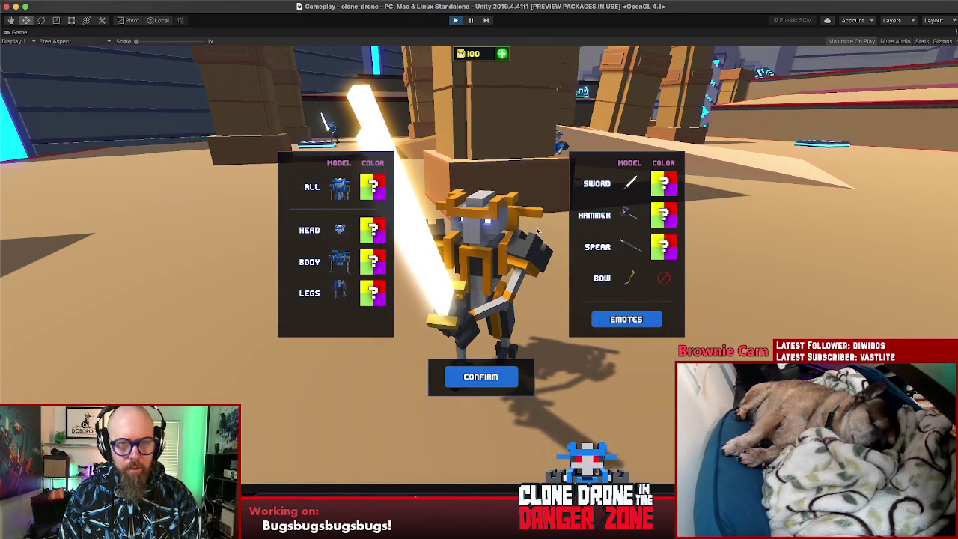
Step: Leave customization, pause the game, and stop play mode with Cmd+P
{"action": "key", "text": "Escape"}
{"action": "left_click", "coordinate": [455, 20]}
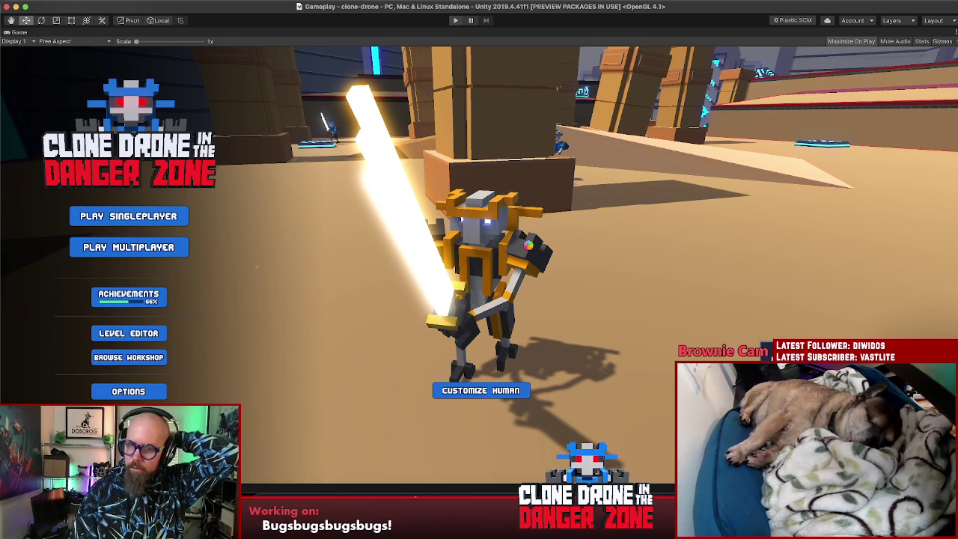
{"action": "key", "text": "super+p"}
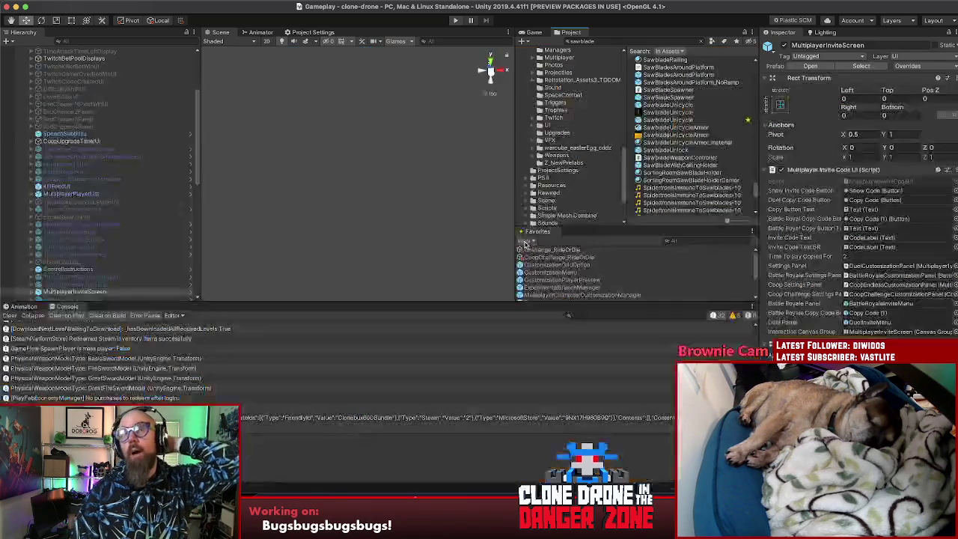
Step: Restart play mode, open Customize Human, and list the head model choices
{"action": "left_click", "coordinate": [455, 21]}
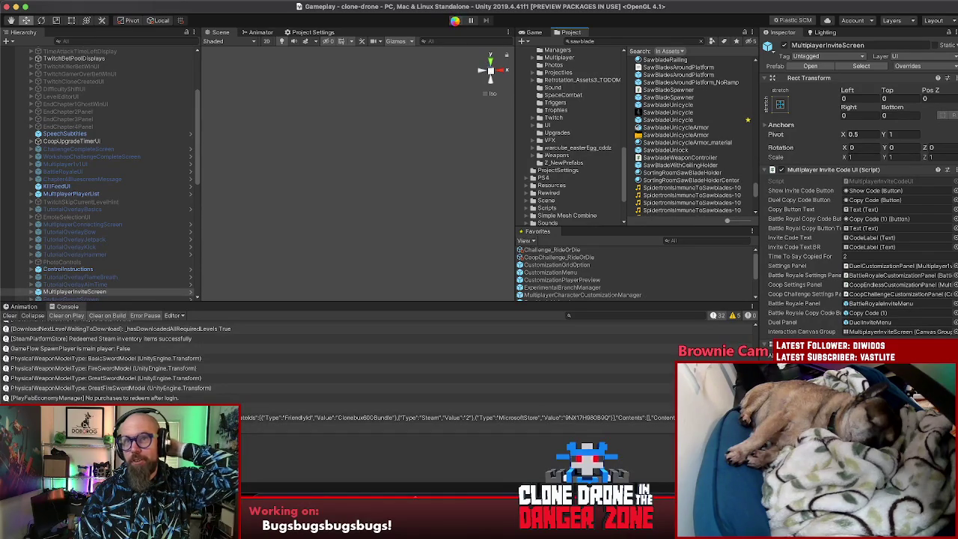
{"action": "left_click", "coordinate": [455, 20]}
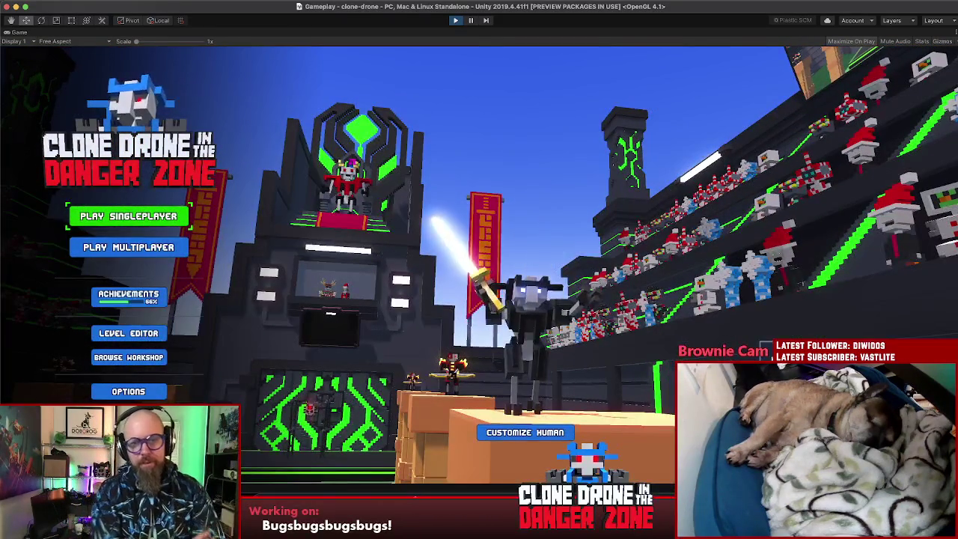
{"action": "left_click", "coordinate": [494, 431]}
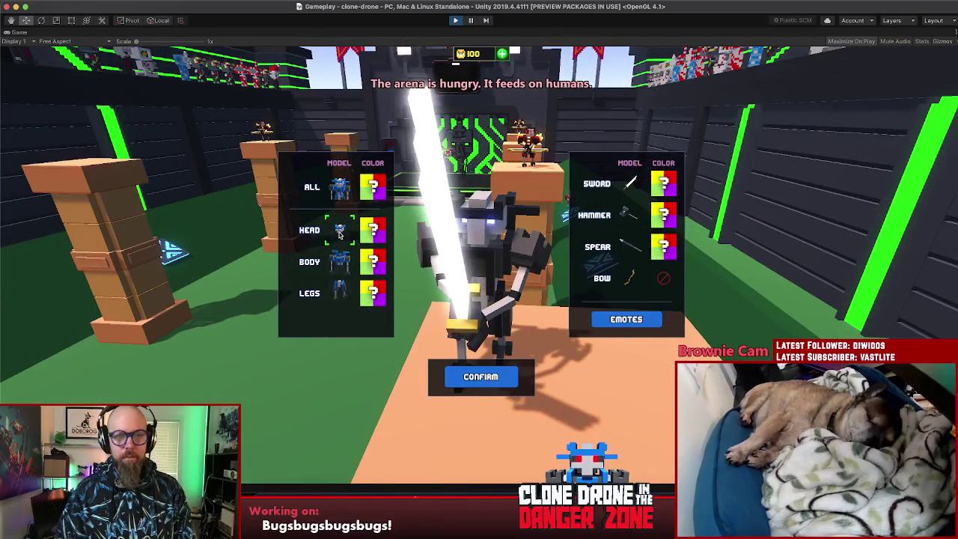
{"action": "left_click", "coordinate": [339, 233]}
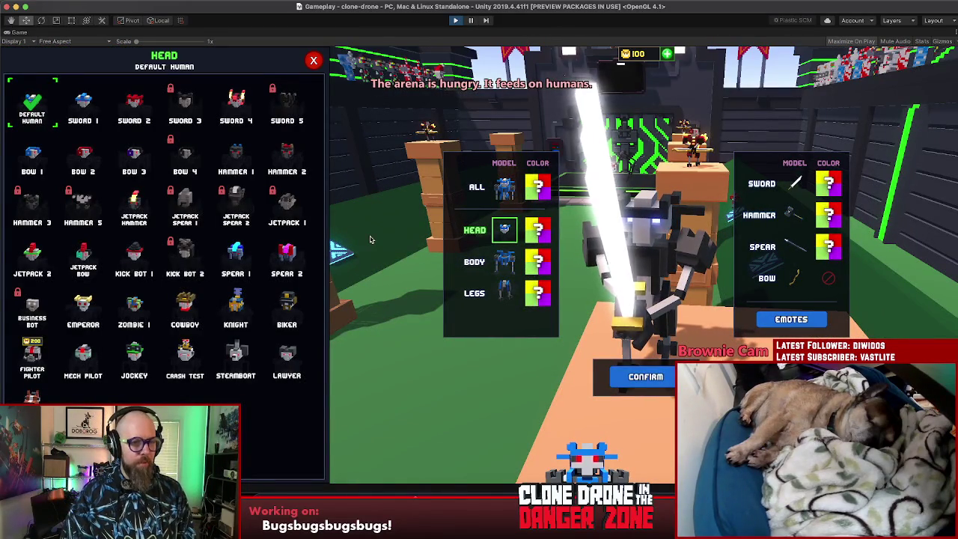
Step: Give the robot an Emperor head, Mech Pilot body and Cowboy legs
{"action": "left_click", "coordinate": [93, 303]}
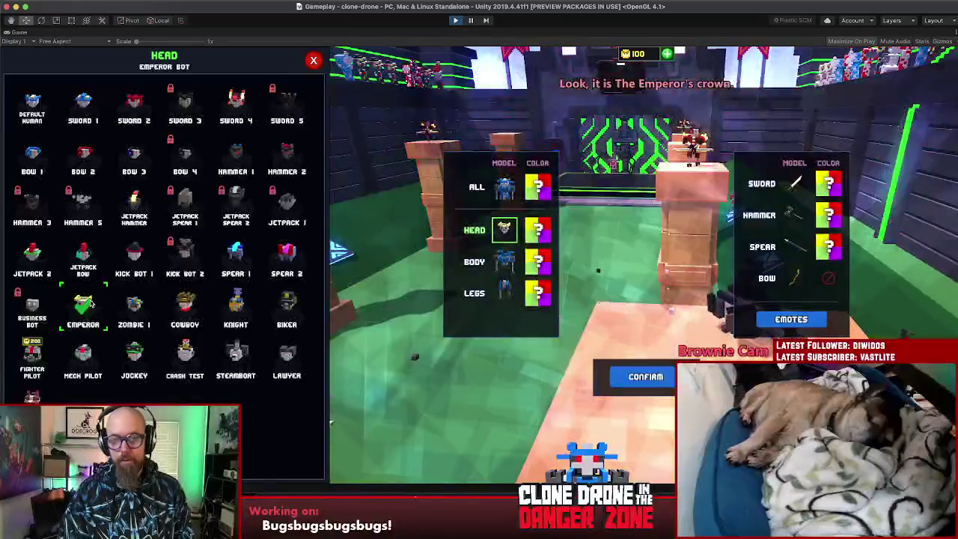
{"action": "left_click", "coordinate": [504, 261]}
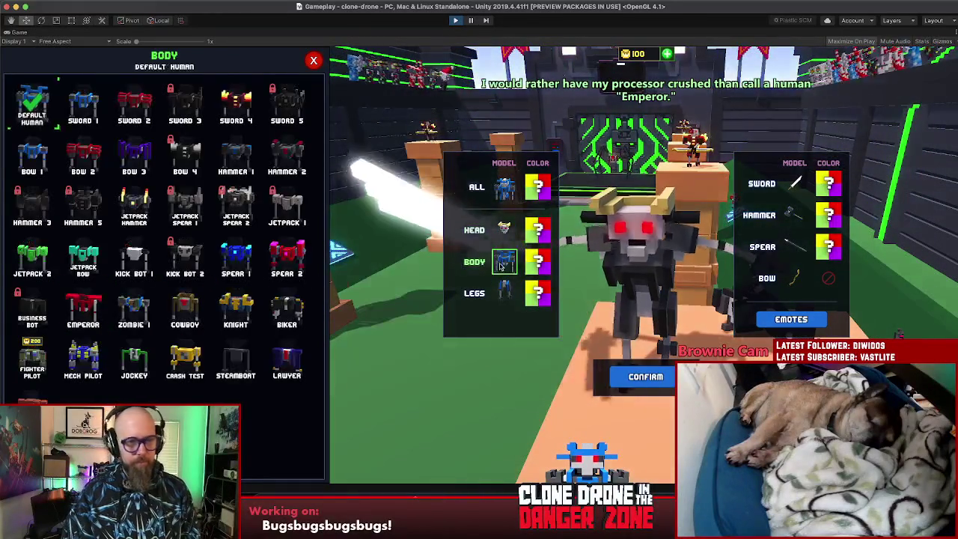
{"action": "left_click", "coordinate": [83, 359]}
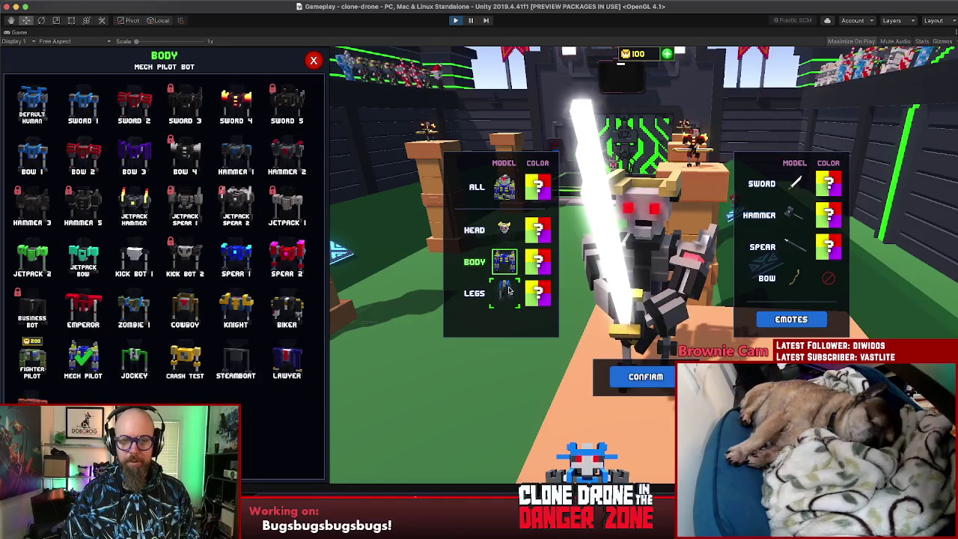
{"action": "left_click", "coordinate": [505, 291]}
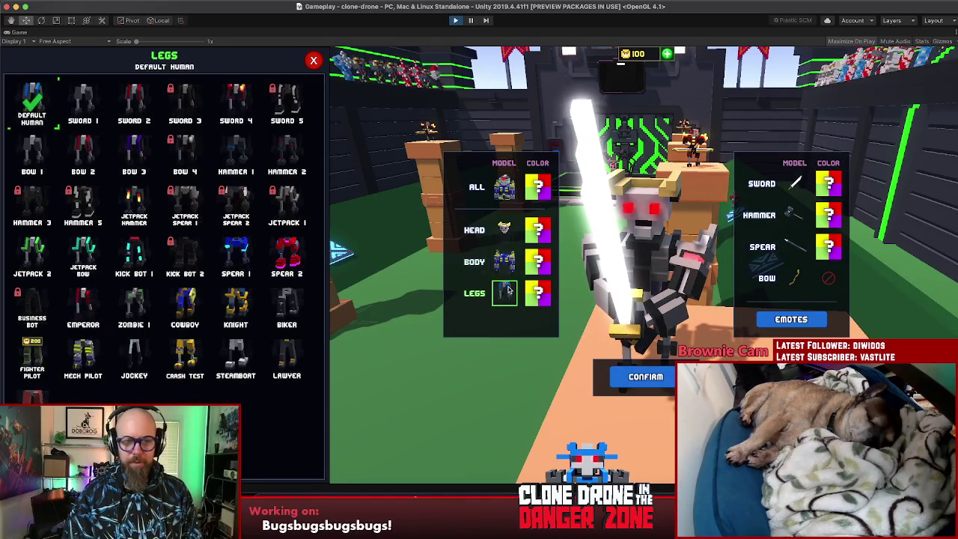
{"action": "left_click", "coordinate": [184, 307]}
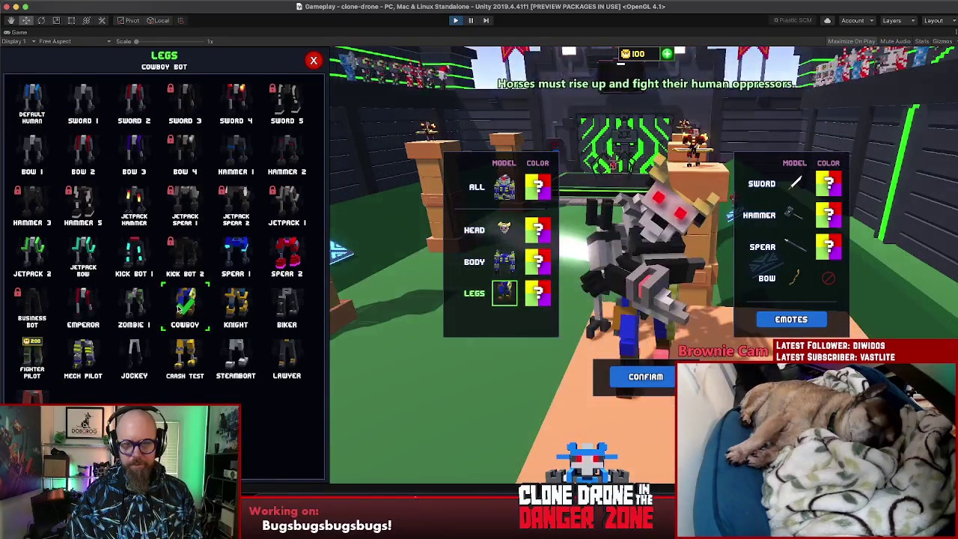
Step: Set the whole robot's model colour to Ocean after briefly trying black
{"action": "left_click", "coordinate": [539, 196]}
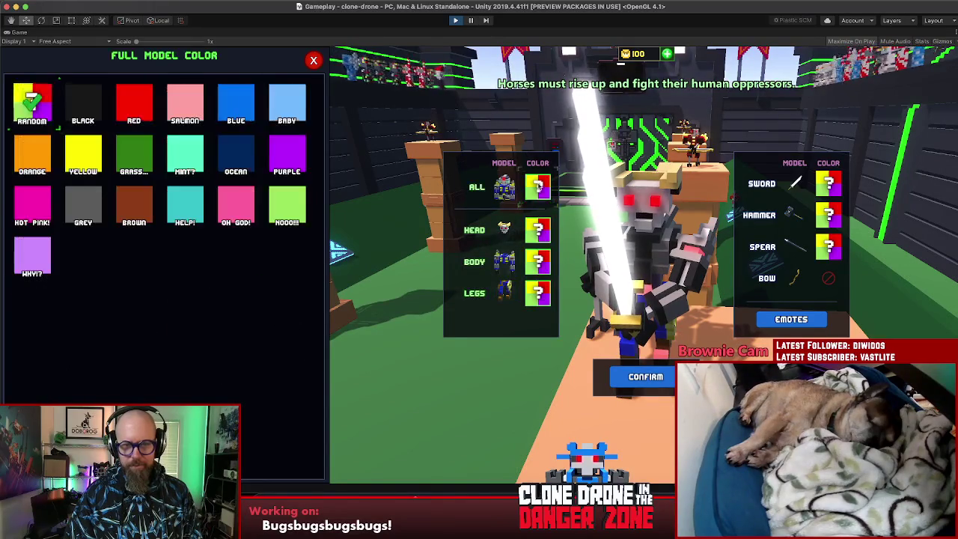
{"action": "left_click", "coordinate": [82, 107]}
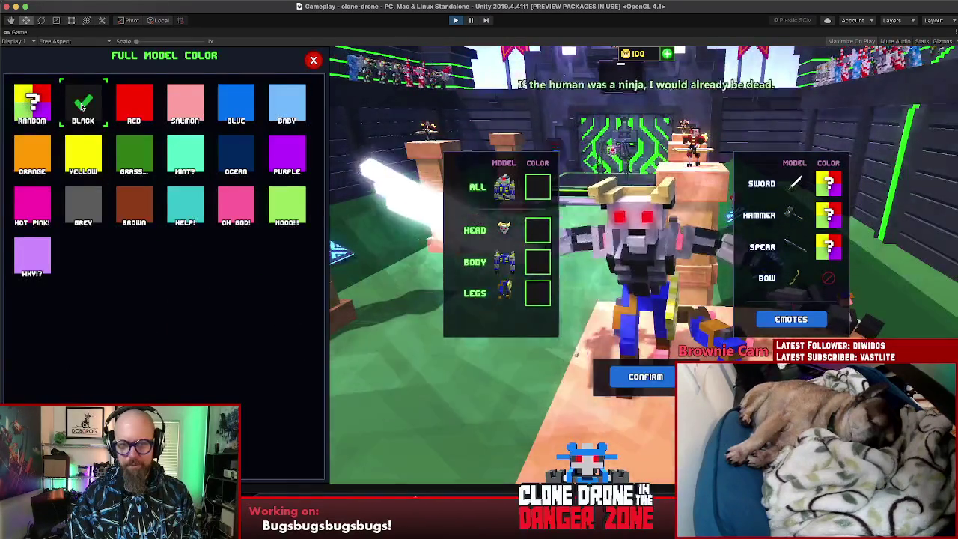
{"action": "left_click", "coordinate": [249, 156]}
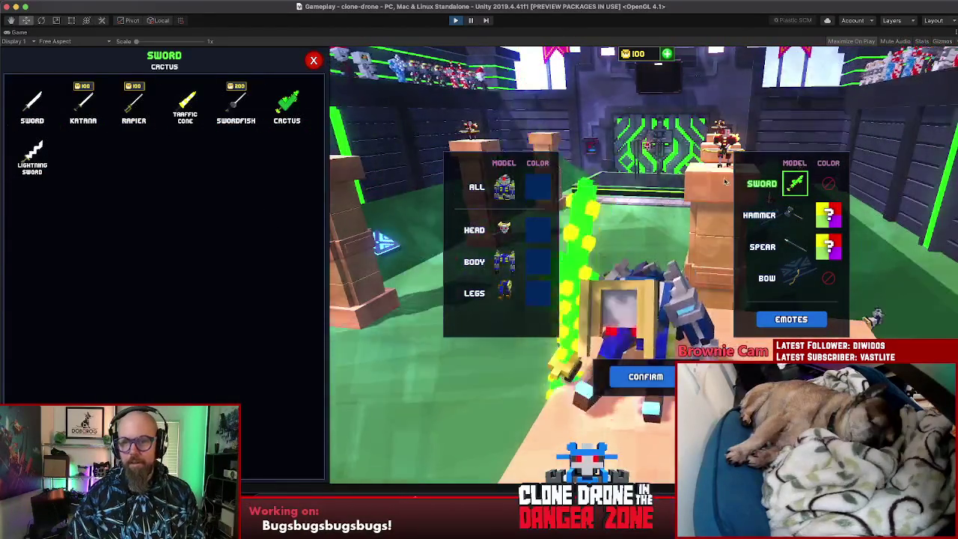
Step: Equip a Yellow Horse Hammer and an Orange Cattle Prod spear
{"action": "left_click", "coordinate": [790, 215]}
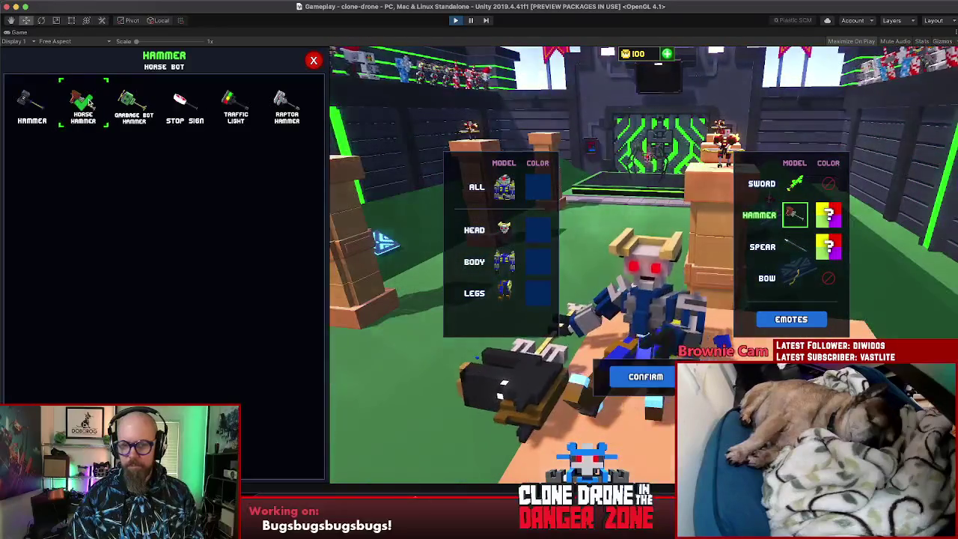
{"action": "left_click", "coordinate": [828, 216]}
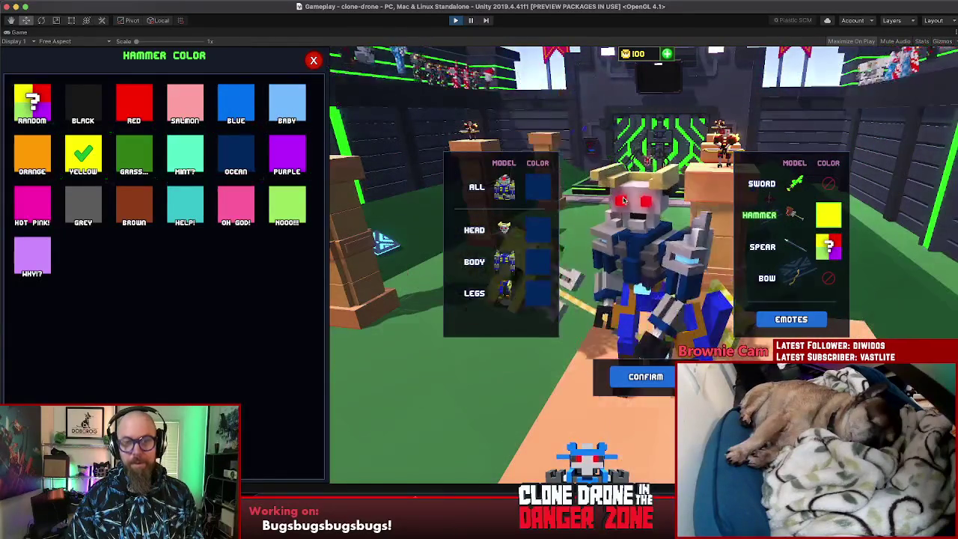
{"action": "left_click", "coordinate": [807, 250]}
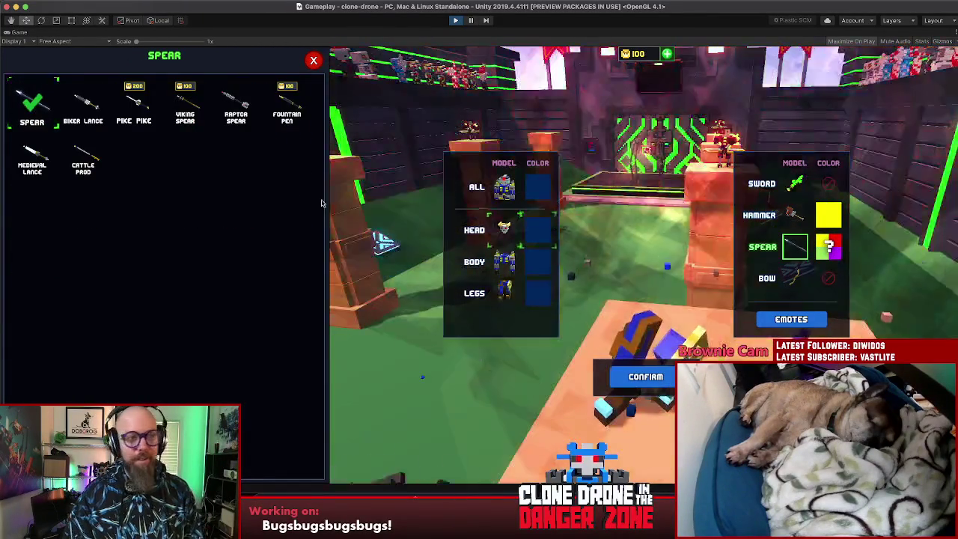
{"action": "left_click", "coordinate": [222, 111]}
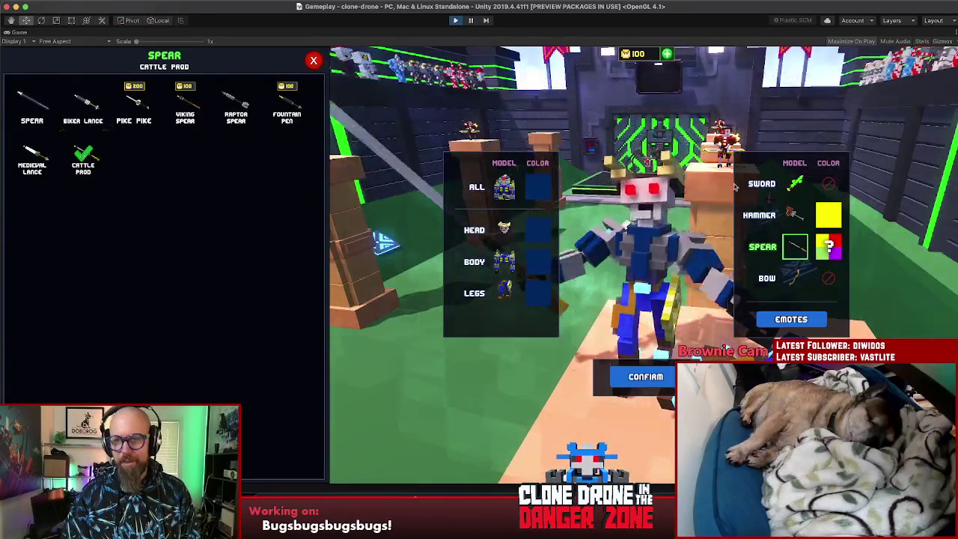
{"action": "left_click", "coordinate": [839, 254]}
{"action": "left_click", "coordinate": [34, 156]}
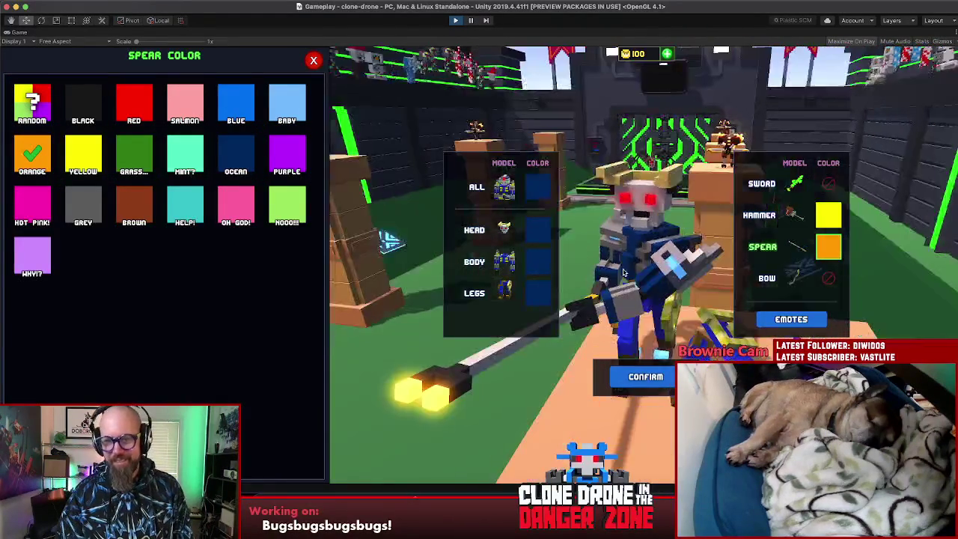
Step: Colour the Glowy Bow NOOO!!! light green after trying mint and orange
{"action": "left_click", "coordinate": [794, 278]}
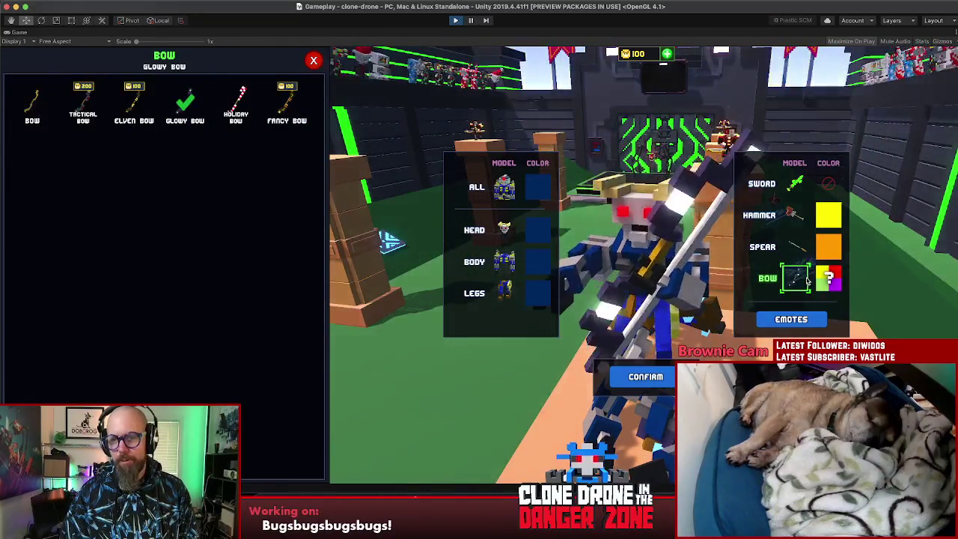
{"action": "left_click", "coordinate": [828, 279]}
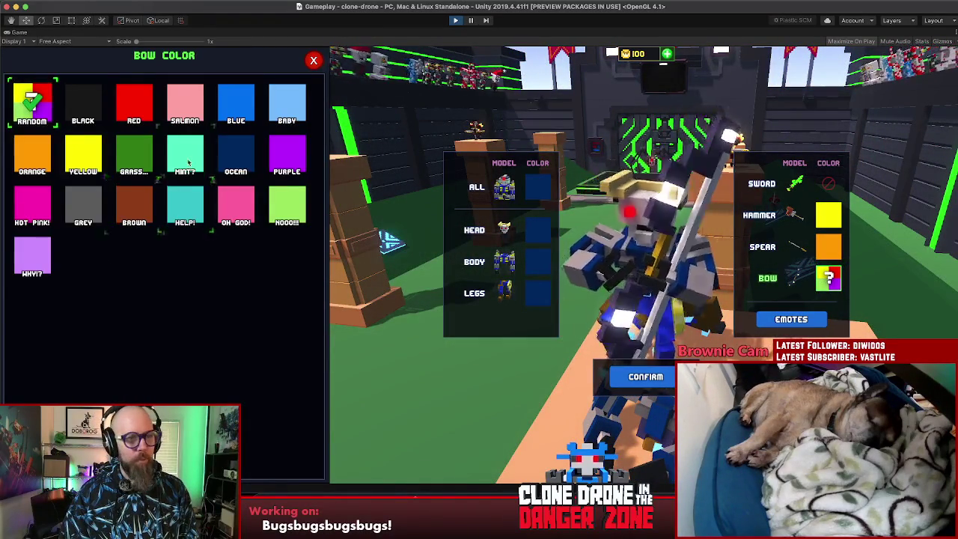
{"action": "left_click", "coordinate": [189, 158]}
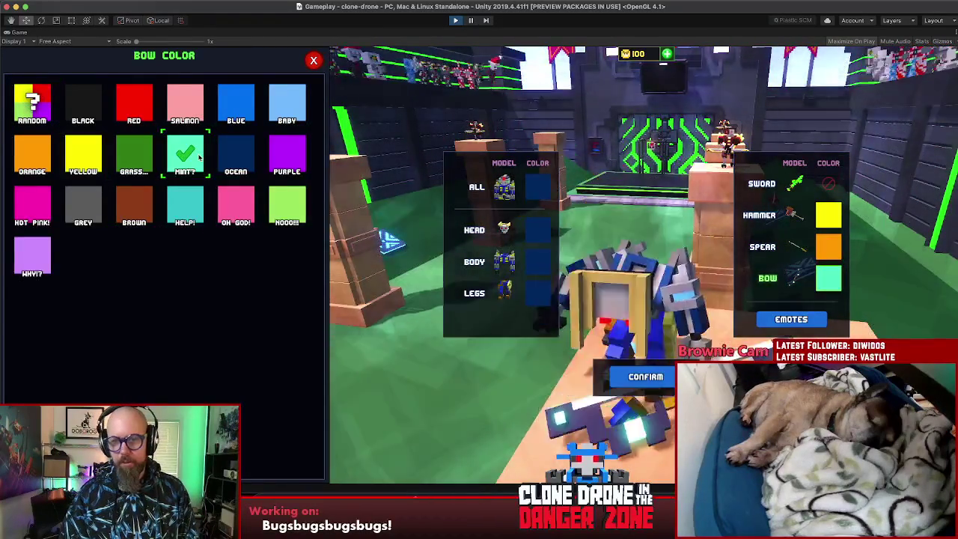
{"action": "left_click", "coordinate": [292, 210]}
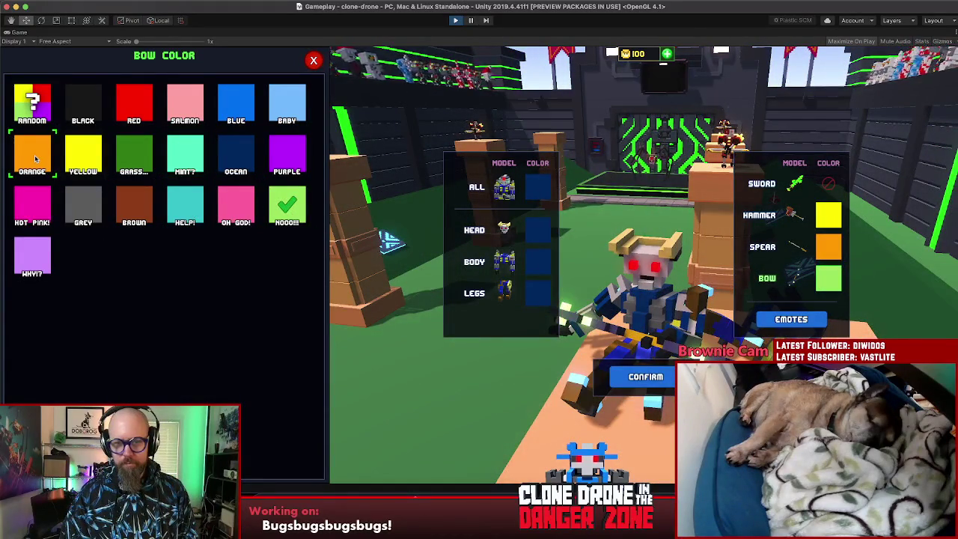
{"action": "left_click", "coordinate": [34, 158]}
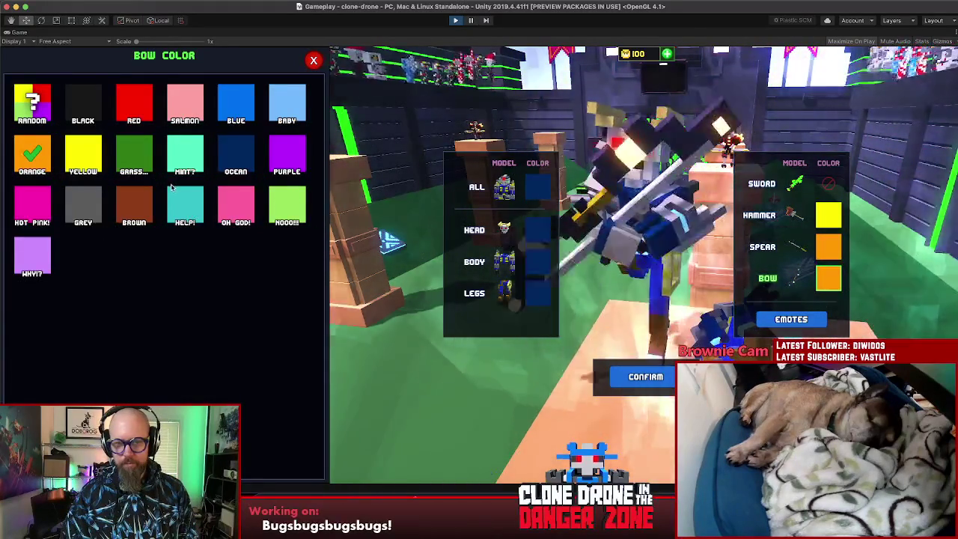
{"action": "left_click", "coordinate": [300, 208]}
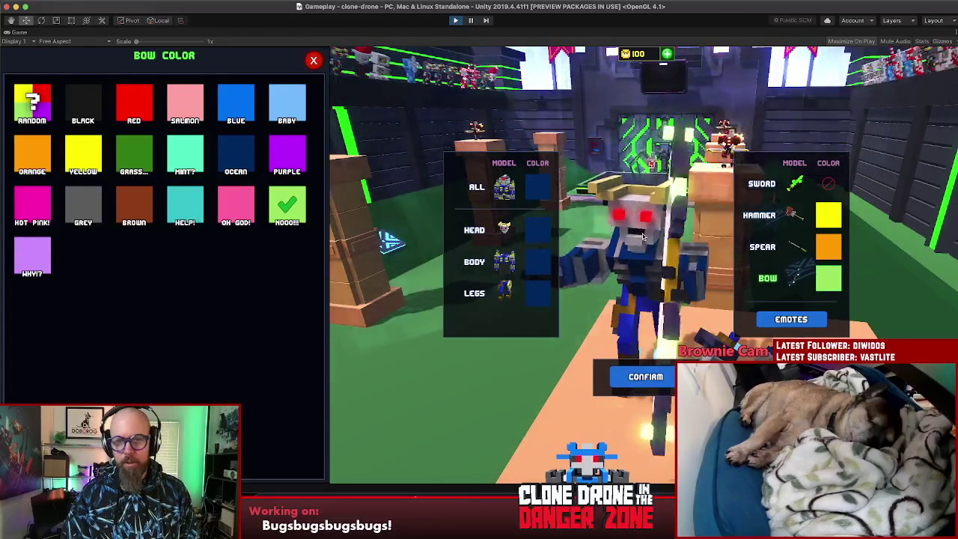
{"action": "left_click", "coordinate": [503, 230]}
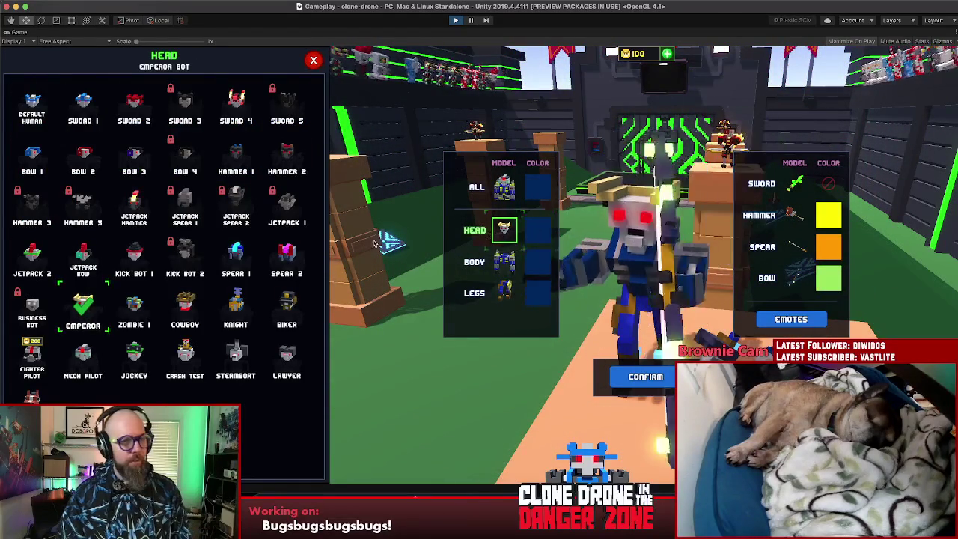
Step: After trying Zombie 1, Crash Test and Mech Pilot, confirm a Yellow Horse Bot head
{"action": "left_click", "coordinate": [134, 305]}
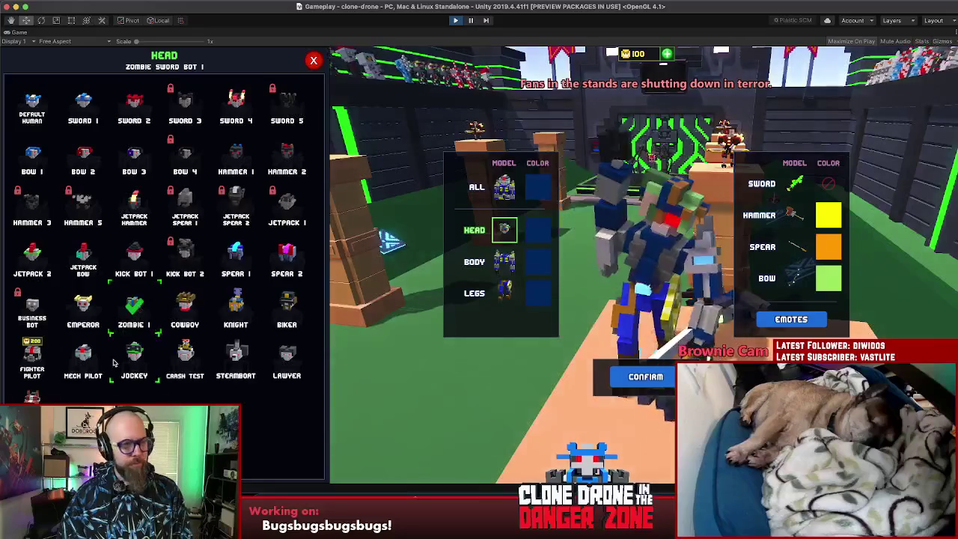
{"action": "left_click", "coordinate": [185, 353]}
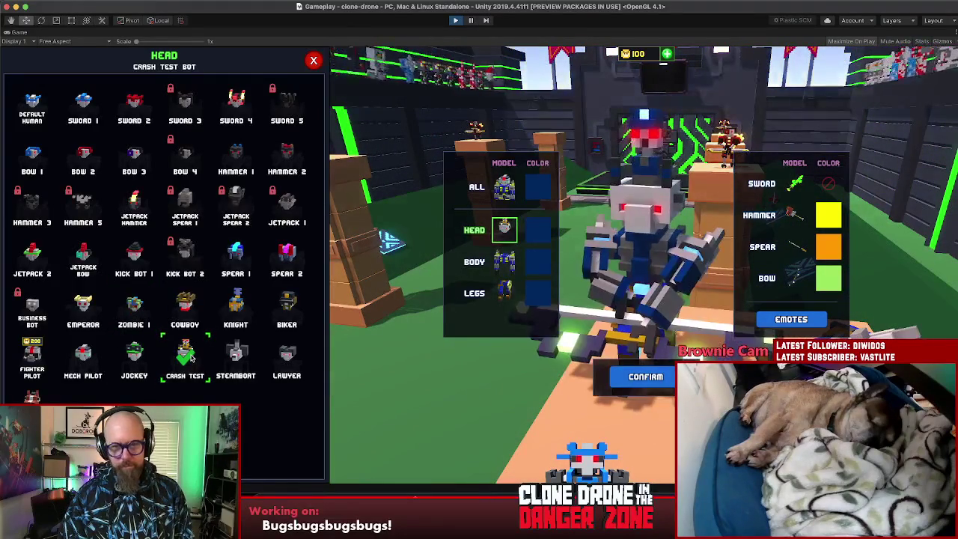
{"action": "left_click", "coordinate": [96, 362]}
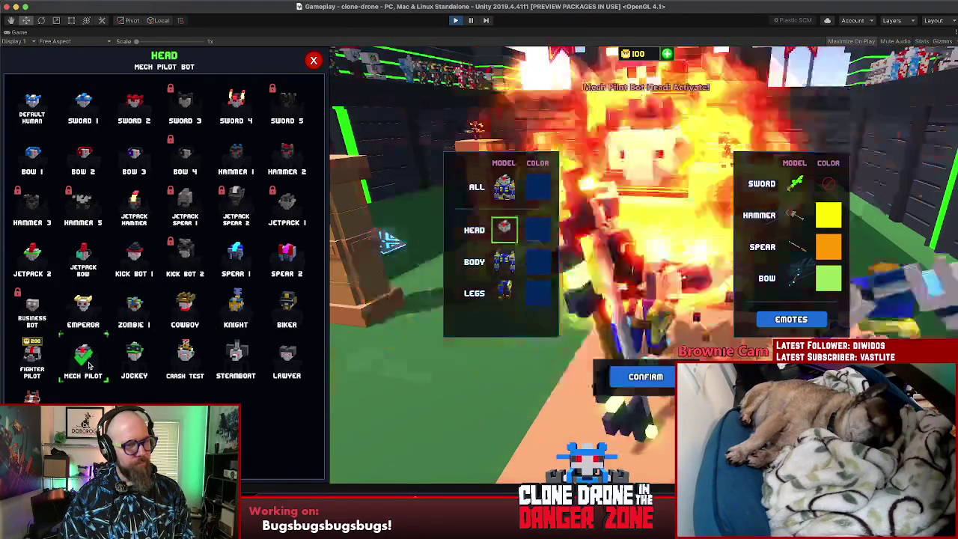
{"action": "left_click", "coordinate": [32, 408]}
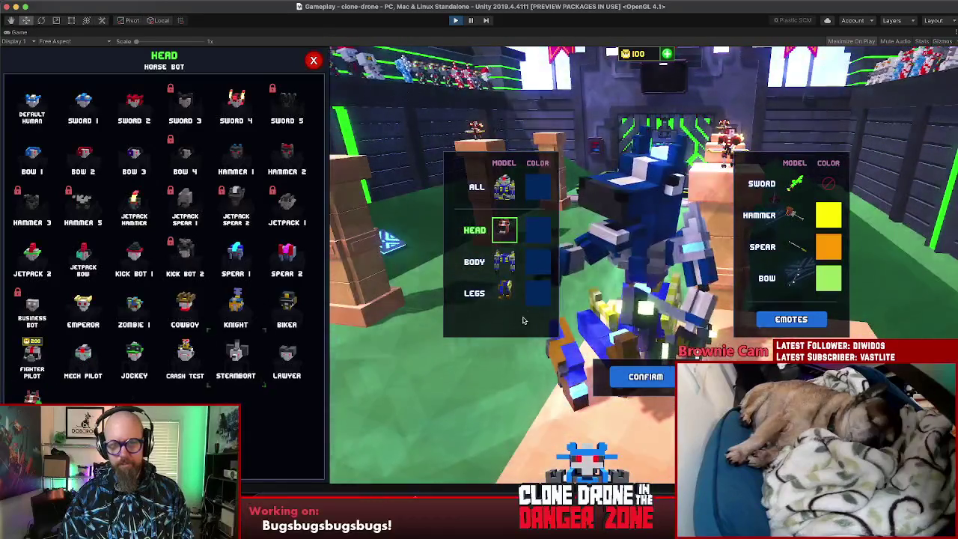
{"action": "left_click", "coordinate": [538, 230]}
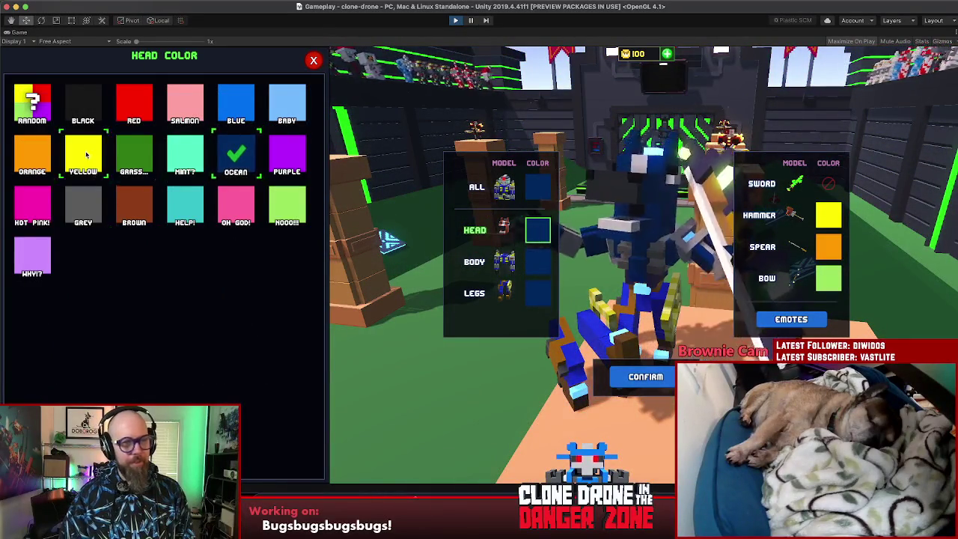
{"action": "left_click", "coordinate": [83, 153]}
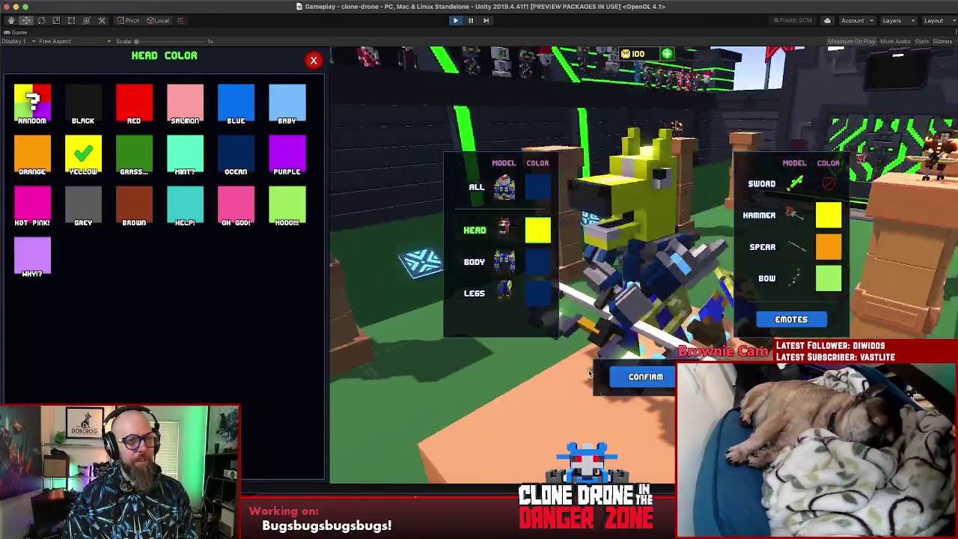
{"action": "left_click", "coordinate": [645, 377]}
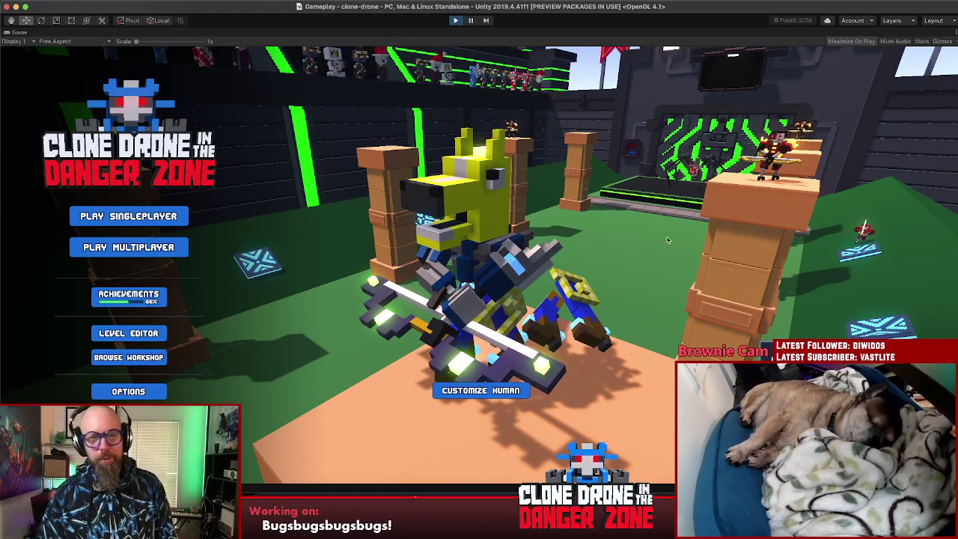
Step: Start a singleplayer Endless Mode run and bring up the upgrade choices
{"action": "left_click", "coordinate": [160, 215]}
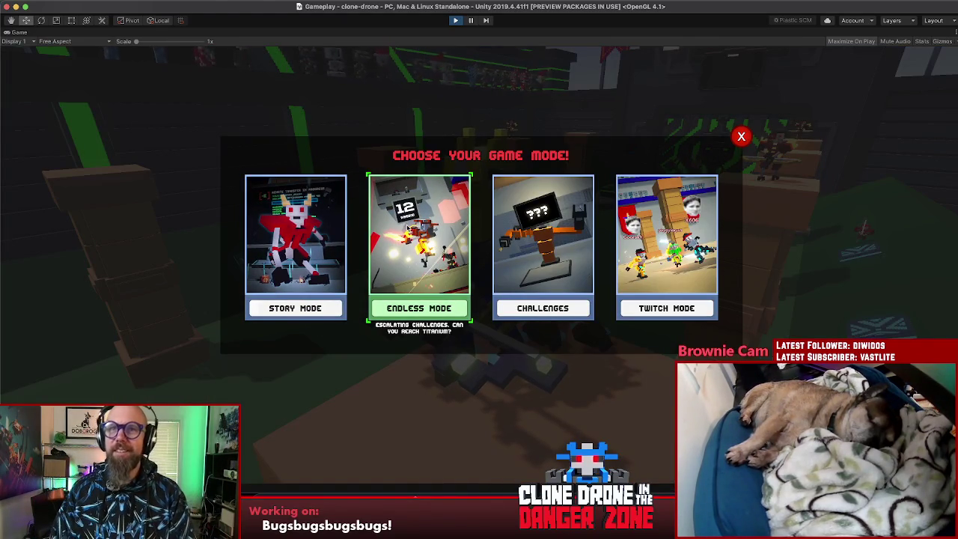
{"action": "left_click", "coordinate": [419, 300]}
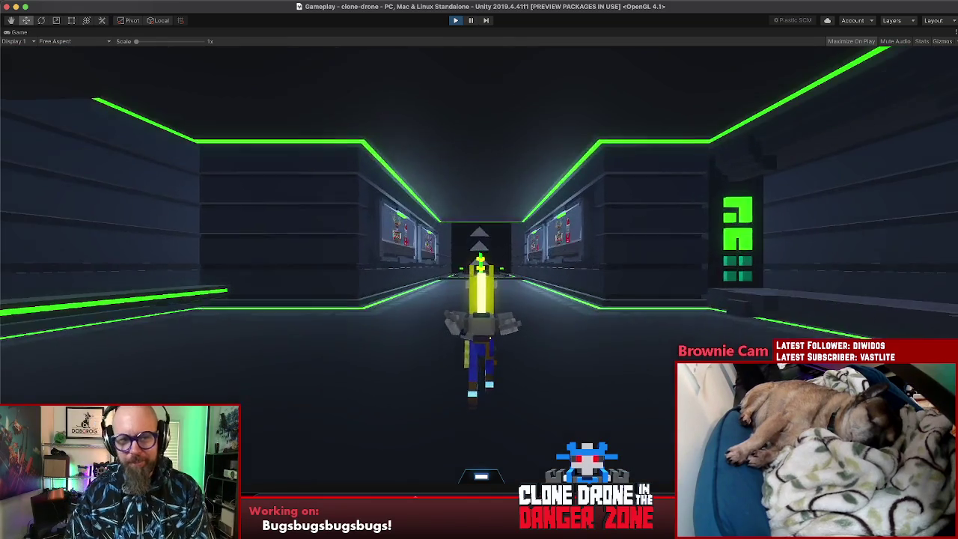
{"action": "key", "text": "e"}
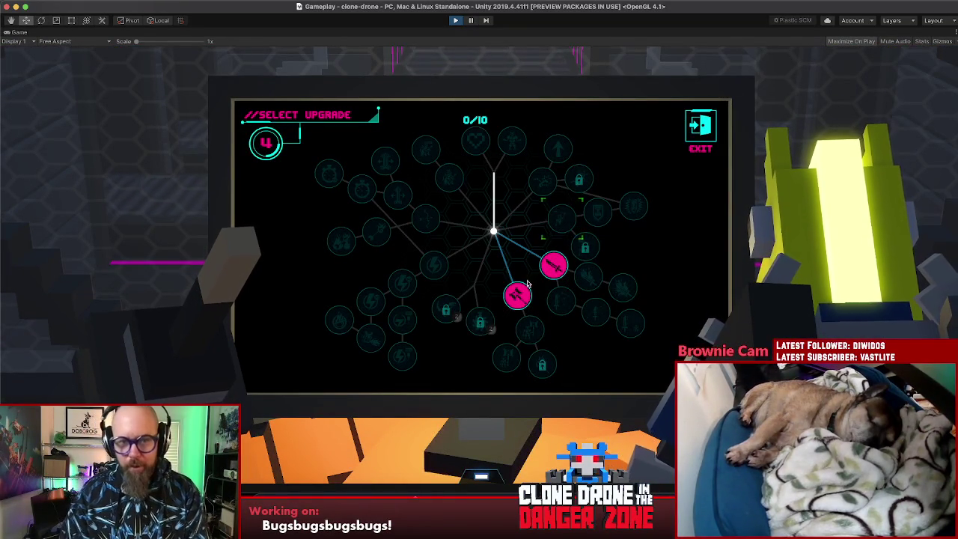
Step: Close the upgrade selection screen and quit to the main menu from the pause menu
{"action": "mouse_move", "coordinate": [479, 326]}
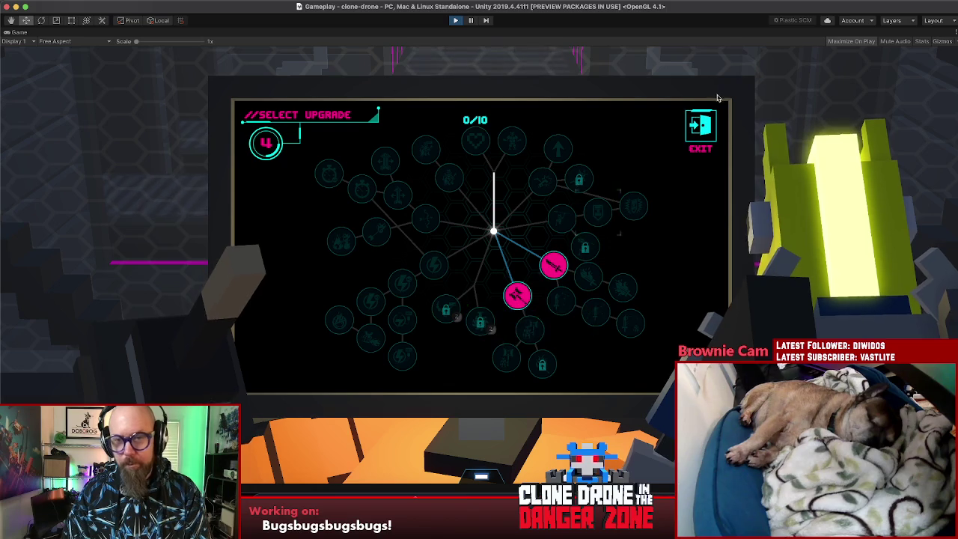
{"action": "key", "text": "Escape"}
{"action": "key", "text": "Escape"}
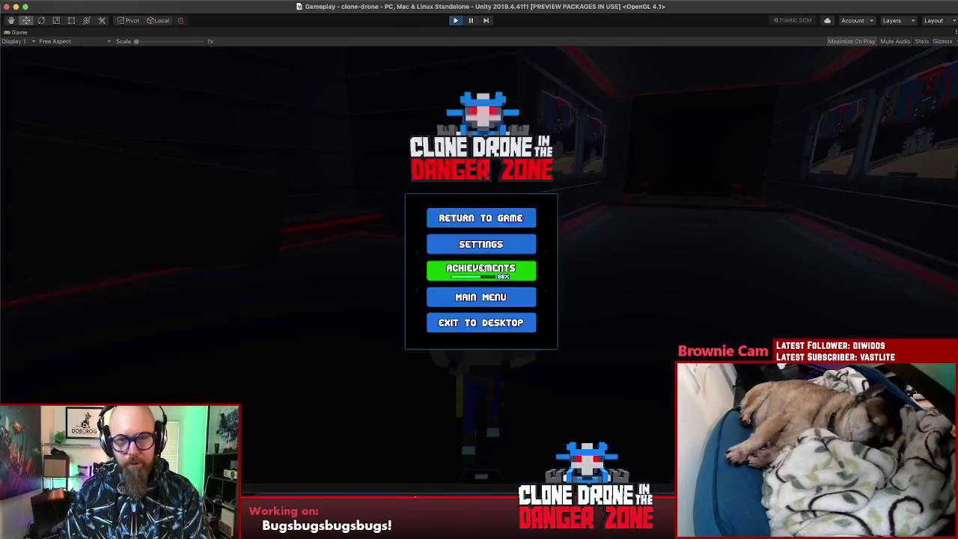
{"action": "left_click", "coordinate": [509, 295]}
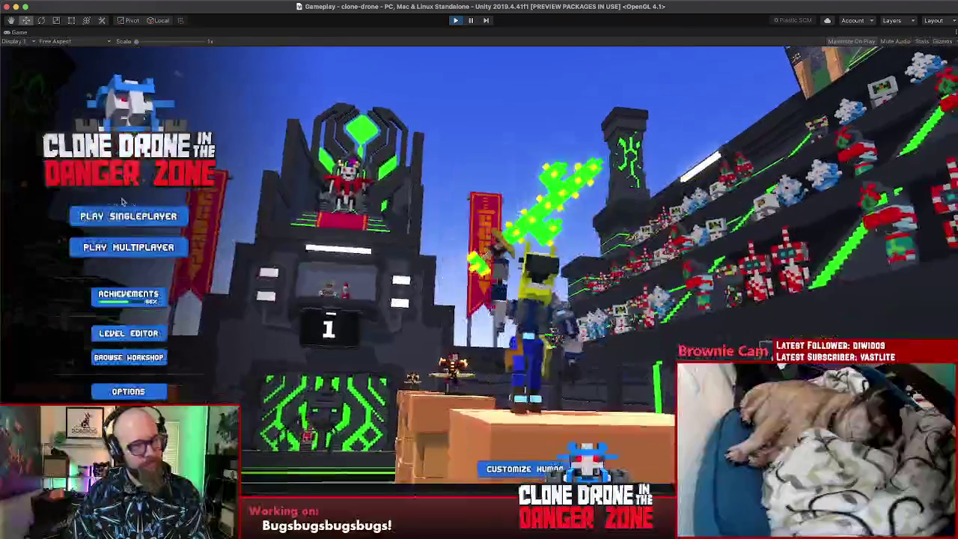
Step: Start a Singleplayer Challenges level, then restart it after the You Lose screen
{"action": "left_click", "coordinate": [153, 218]}
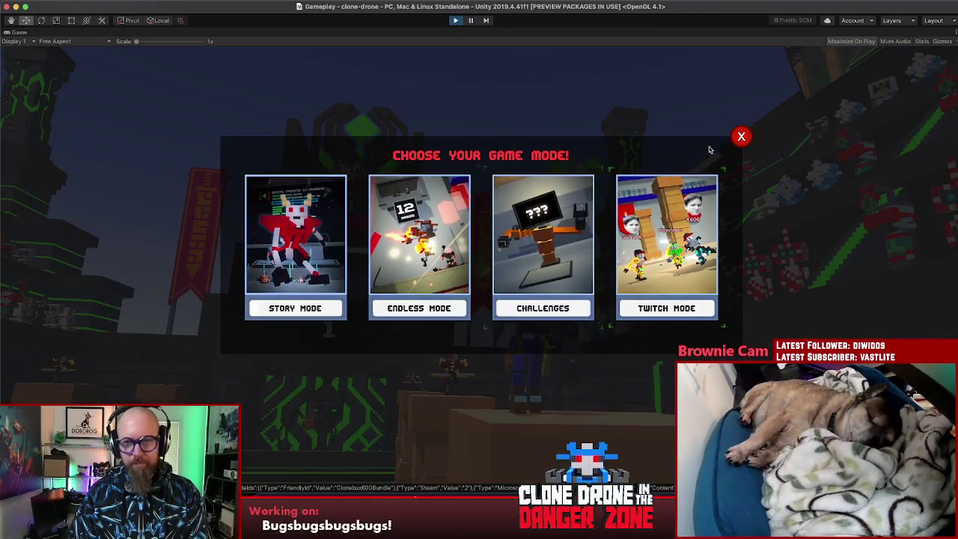
{"action": "left_click", "coordinate": [741, 136]}
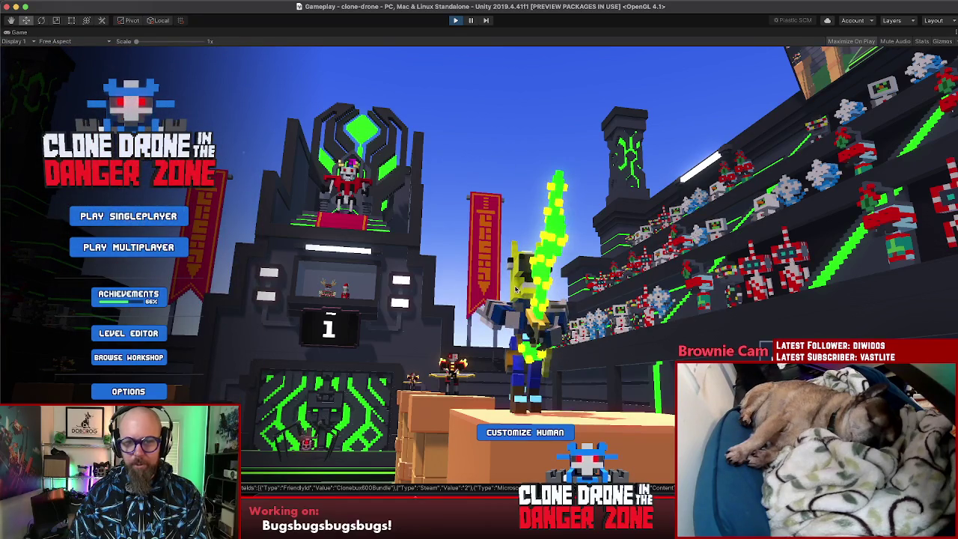
{"action": "left_click", "coordinate": [150, 216]}
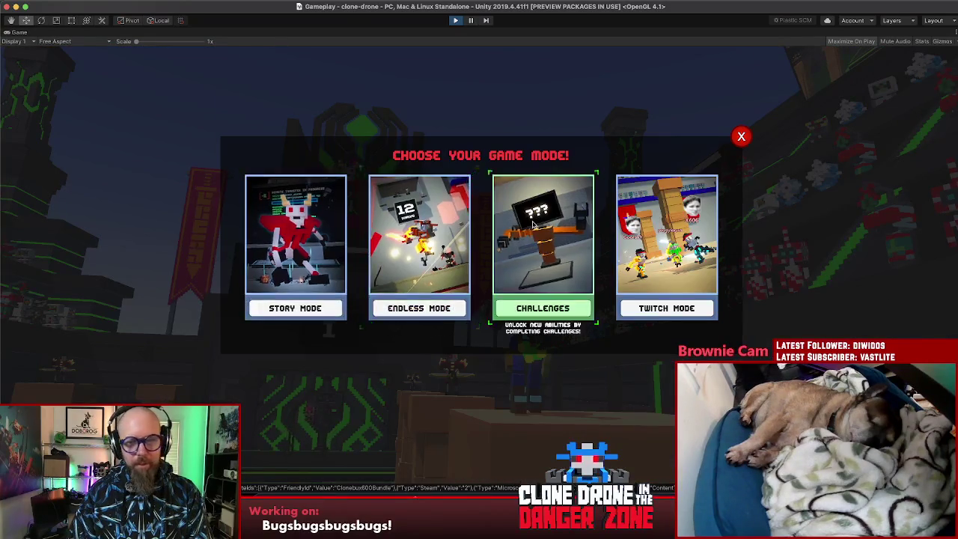
{"action": "left_click", "coordinate": [532, 225]}
{"action": "left_click", "coordinate": [442, 118]}
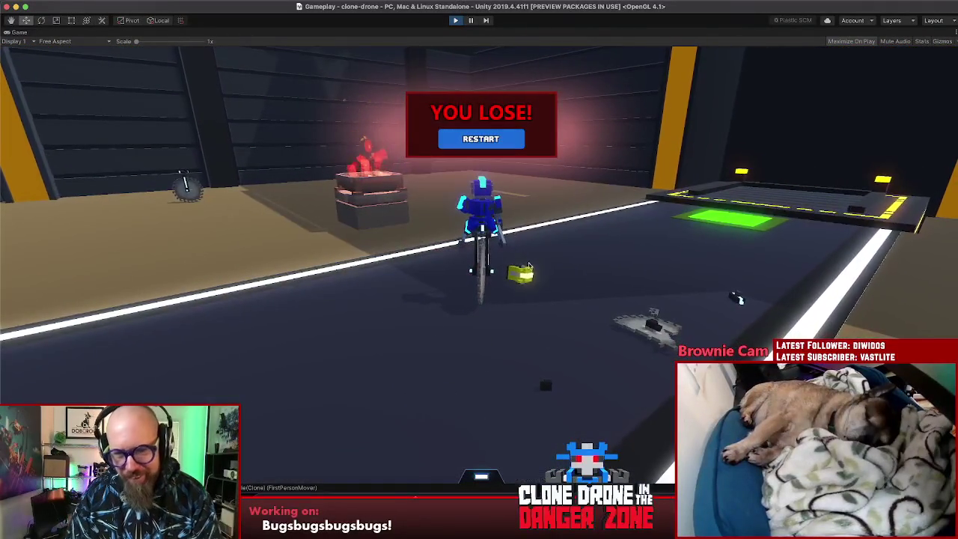
{"action": "left_click", "coordinate": [481, 139]}
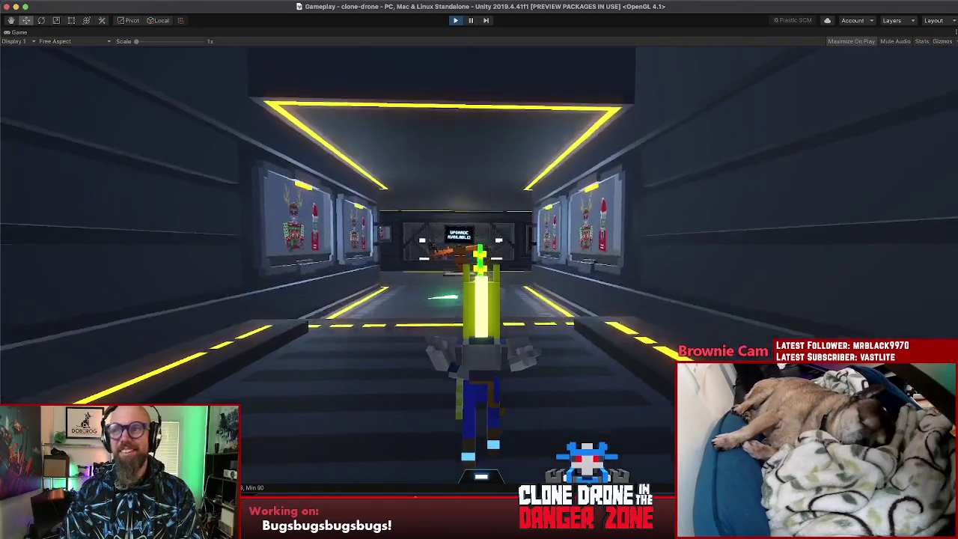
Step: Walk the robot down the corridor, pause, stop play mode, and switch to the Asana task
{"action": "key", "text": "w"}
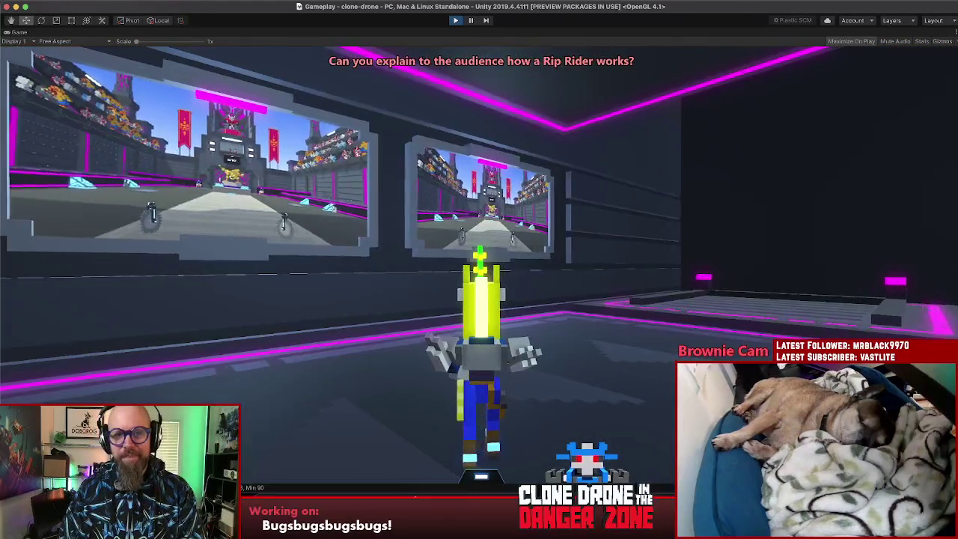
{"action": "key", "text": "Escape"}
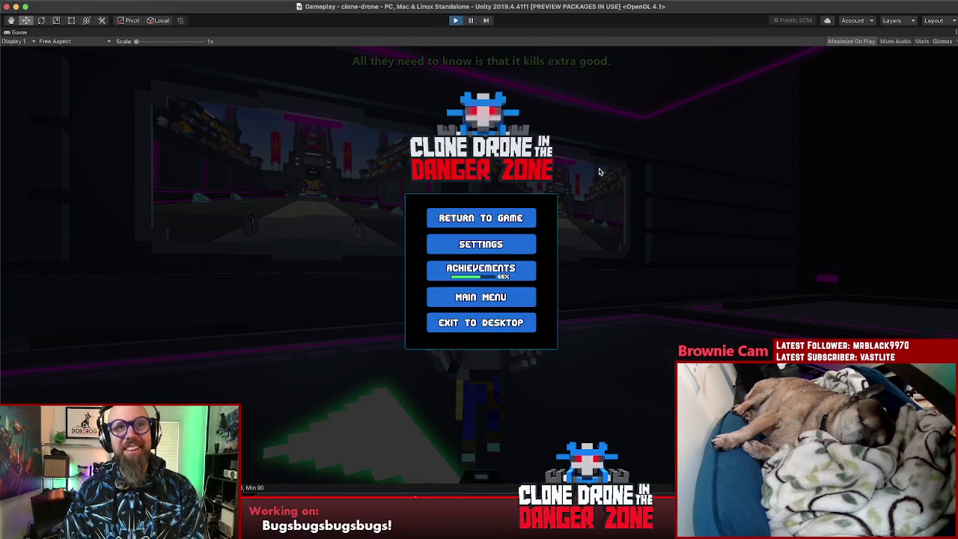
{"action": "key", "text": "super+p"}
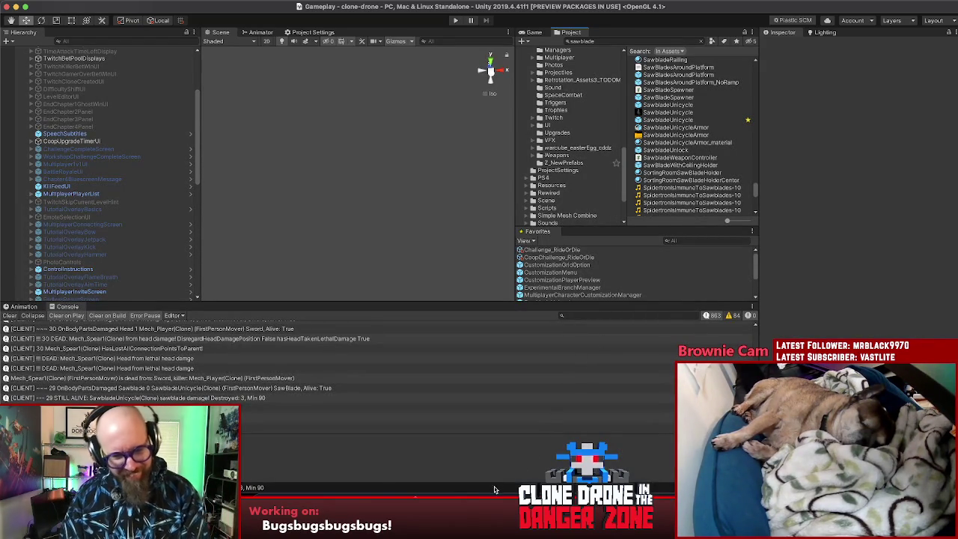
{"action": "key", "text": "super+Tab"}
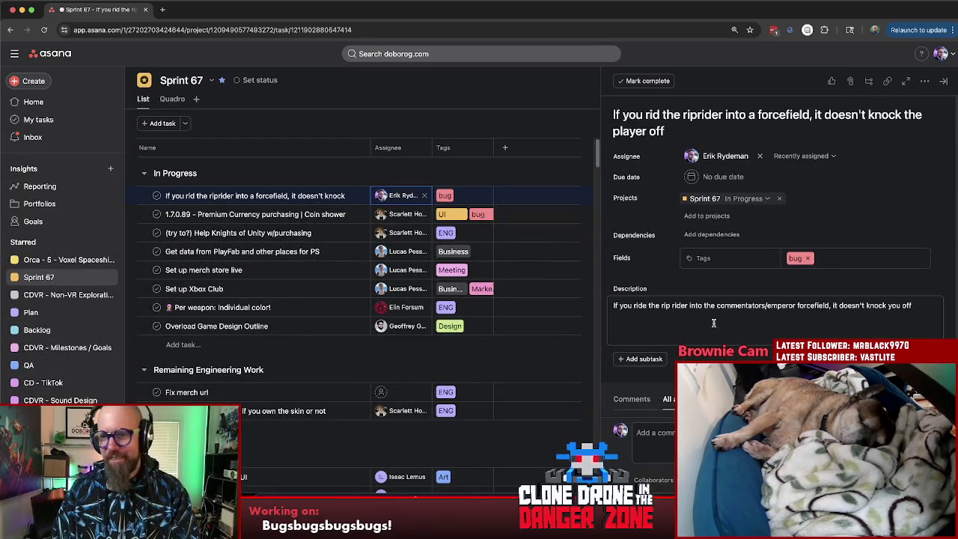
Step: Post a comment on the riprider forcefield bug task, then return to Unity
{"action": "left_click", "coordinate": [736, 318]}
{"action": "left_click", "coordinate": [655, 432]}
{"action": "type", "text": "Fun f"}
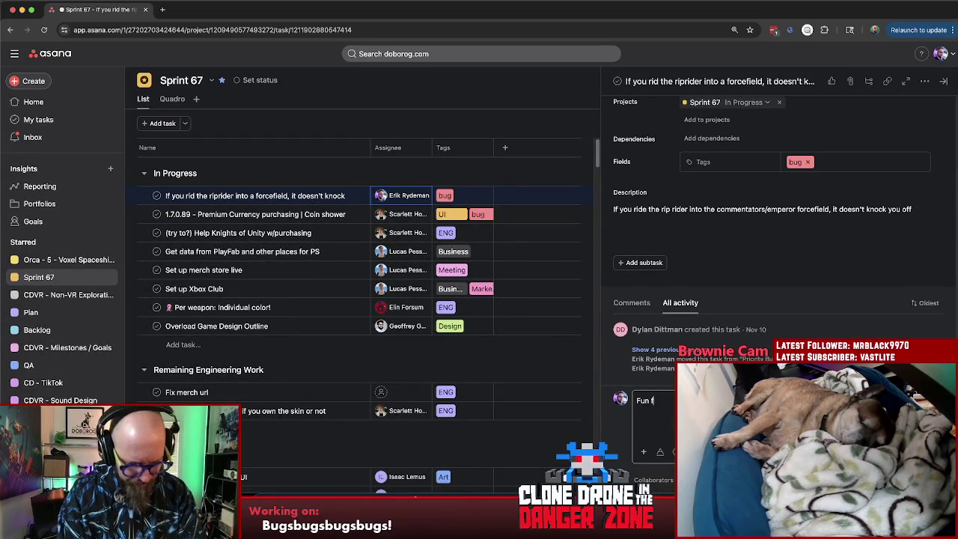
{"action": "key", "text": "BackSpace"}
{"action": "key", "text": "BackSpace"}
{"action": "key", "text": "BackSpace"}
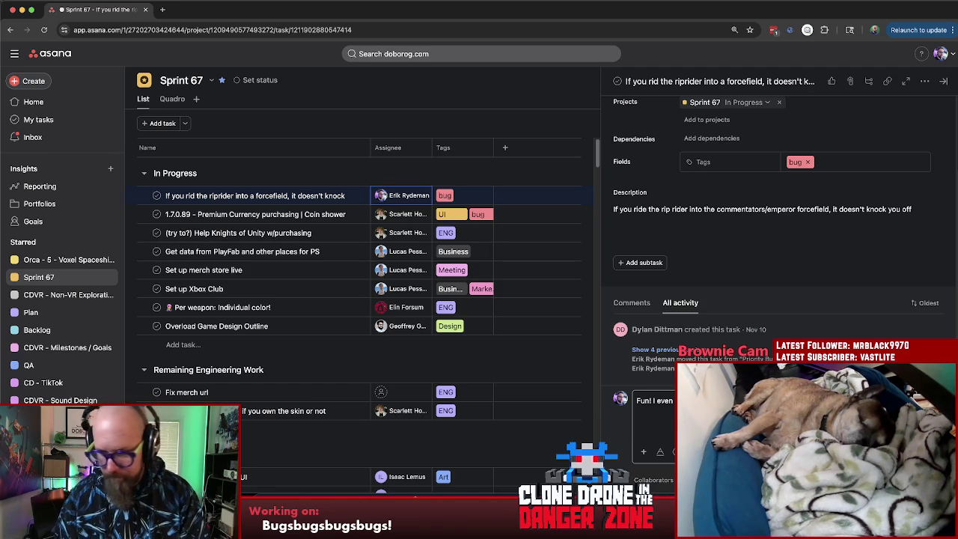
{"action": "key", "text": "super+Return"}
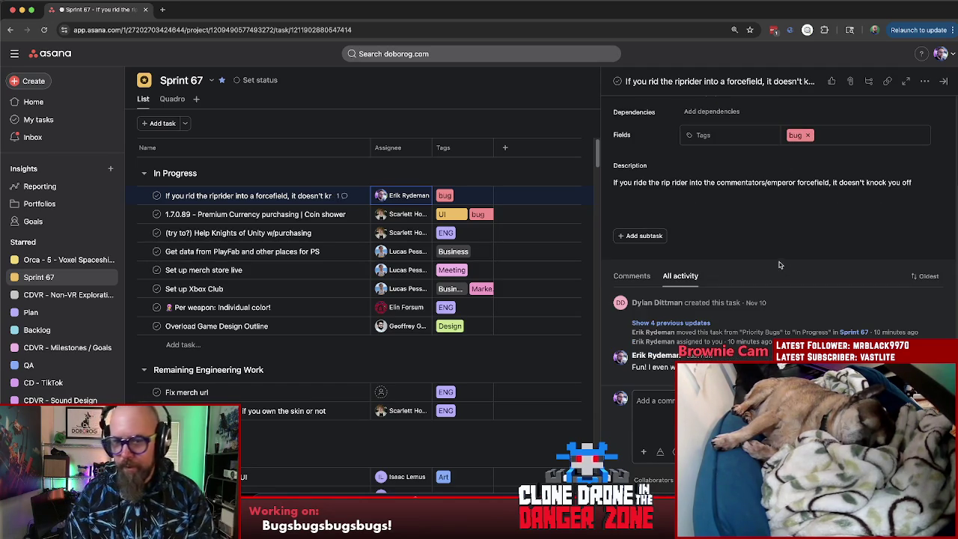
{"action": "left_click", "coordinate": [651, 505]}
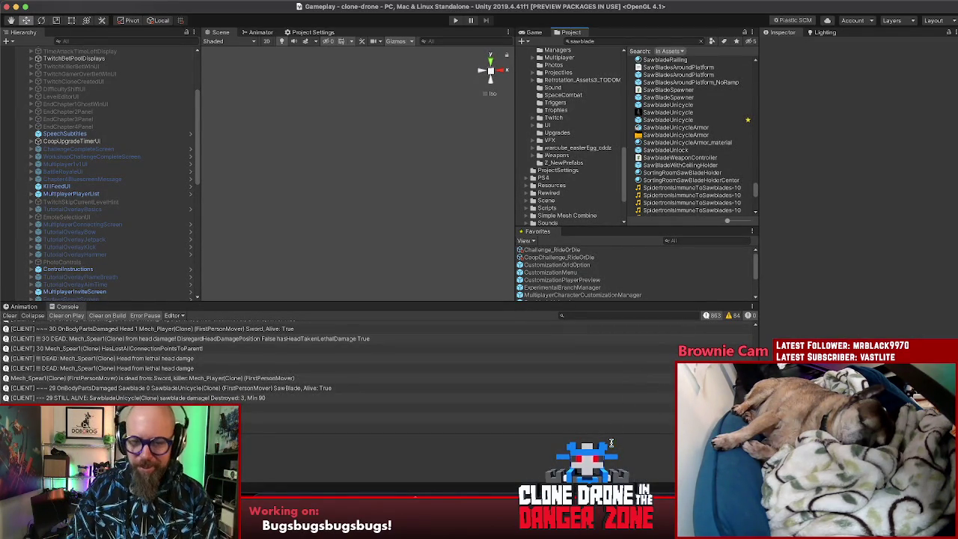
Step: In Rider, search everywhere for 'forcefield' and open hideForceField() in GarbageForceField.cs
{"action": "key", "text": "super+Tab"}
{"action": "key", "text": "shift"}
{"action": "key", "text": "shift"}
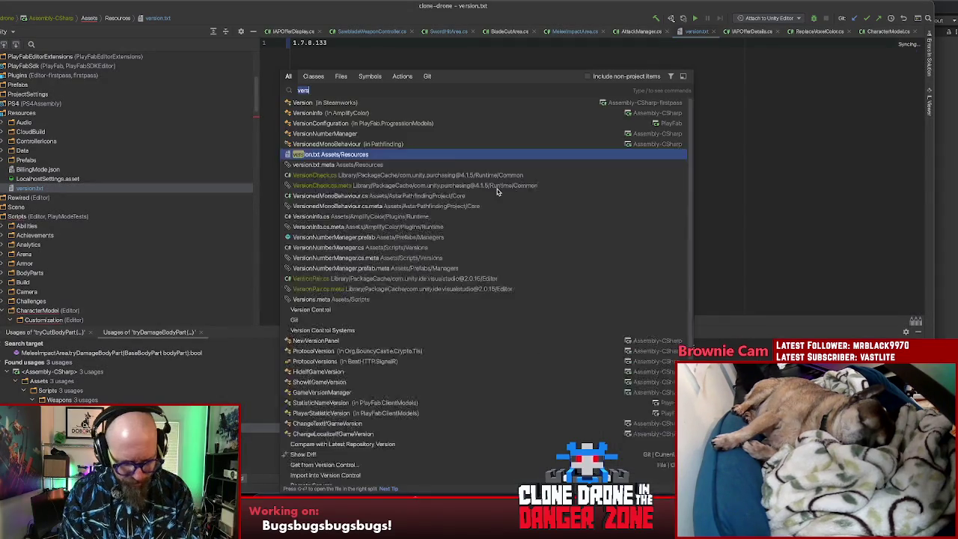
{"action": "type", "text": "forcefield"}
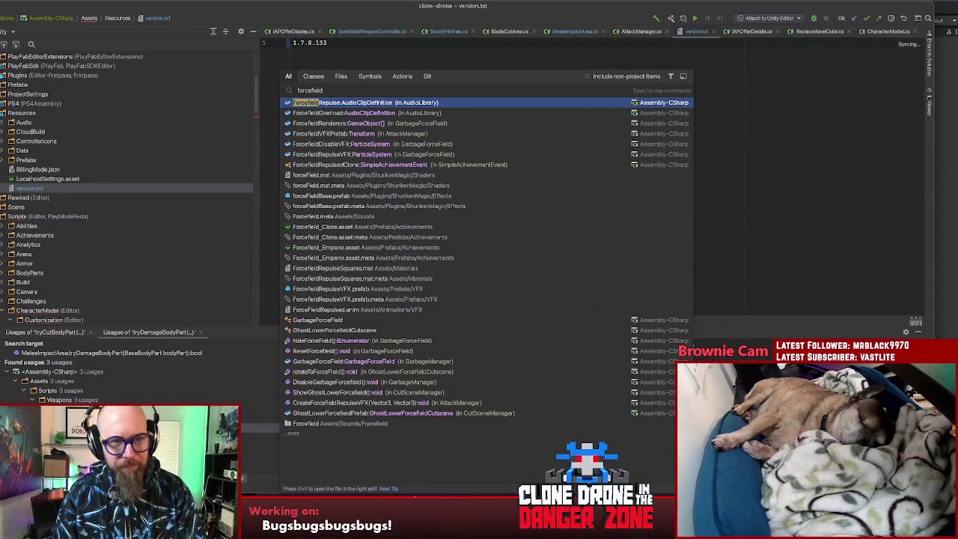
{"action": "key", "text": "Down"}
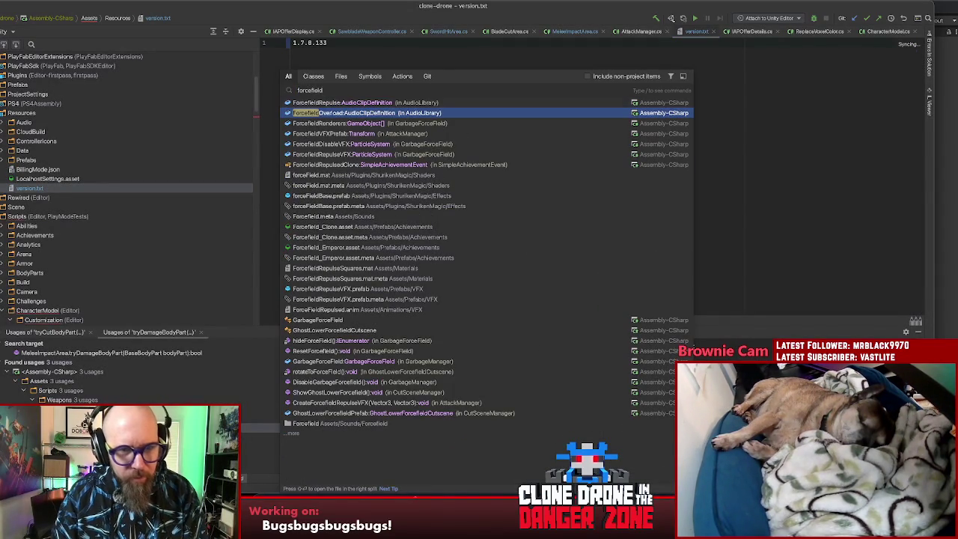
{"action": "key", "text": "Down"}
{"action": "key", "text": "Down"}
{"action": "key", "text": "Down"}
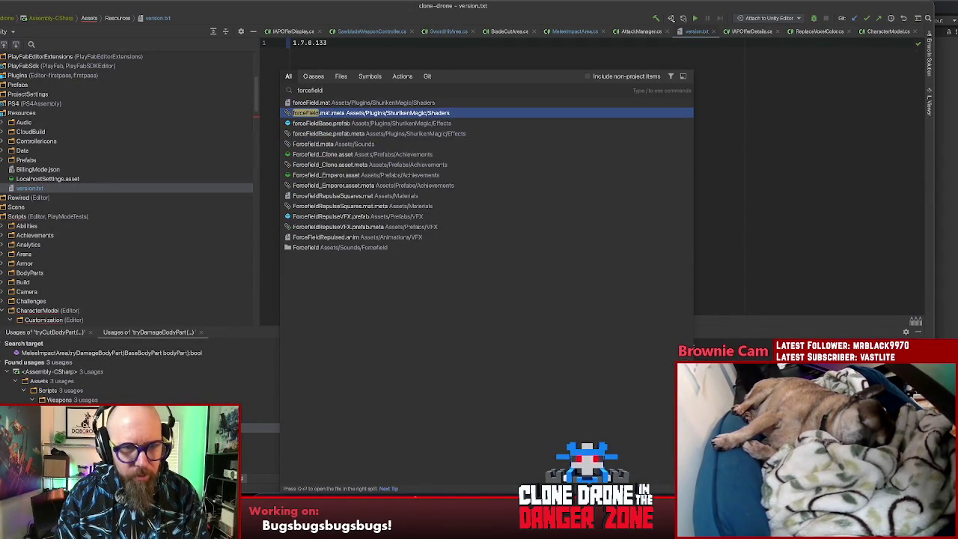
{"action": "key", "text": "Down"}
{"action": "key", "text": "Down"}
{"action": "key", "text": "Down"}
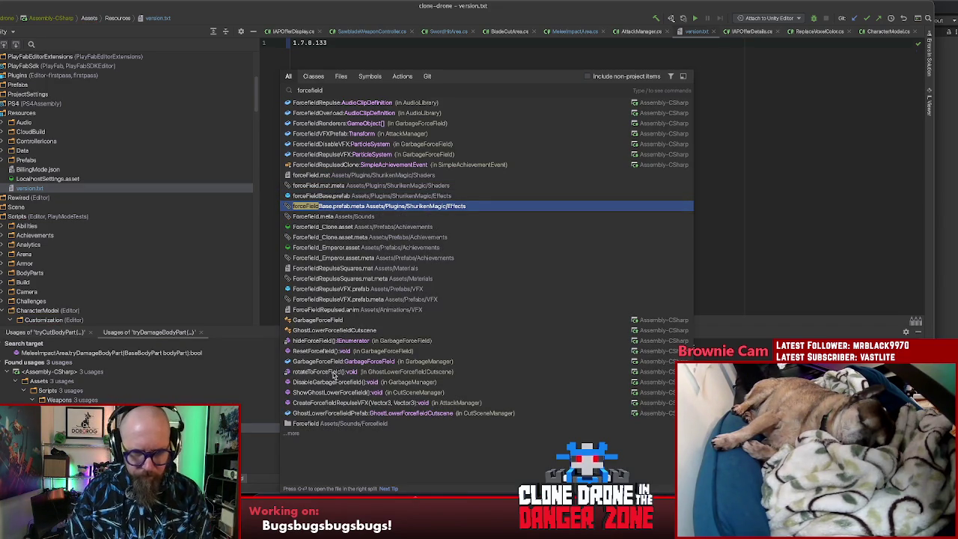
{"action": "left_click", "coordinate": [396, 341]}
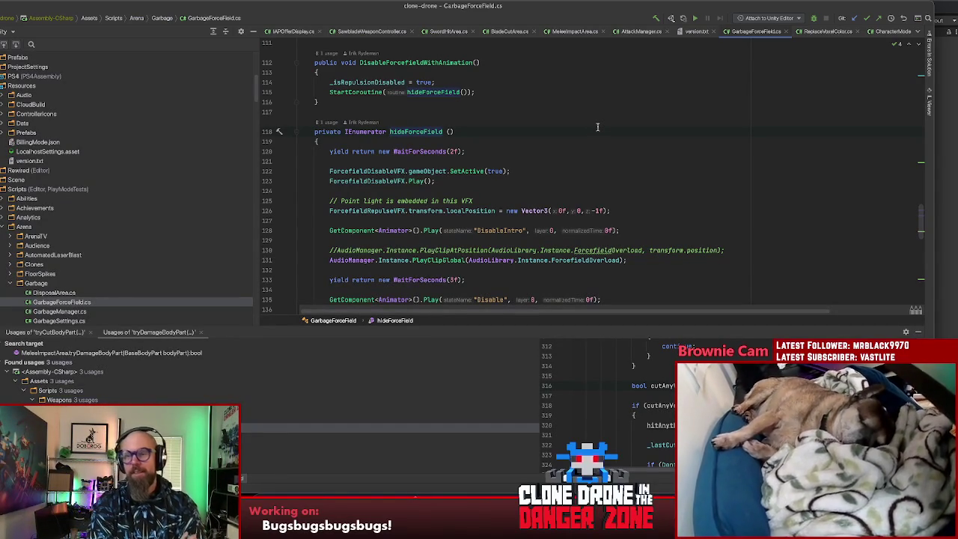
Step: Scroll through GarbageForceField.cs to the FirstPersonMover player-team check on line 54
{"action": "left_click", "coordinate": [550, 150]}
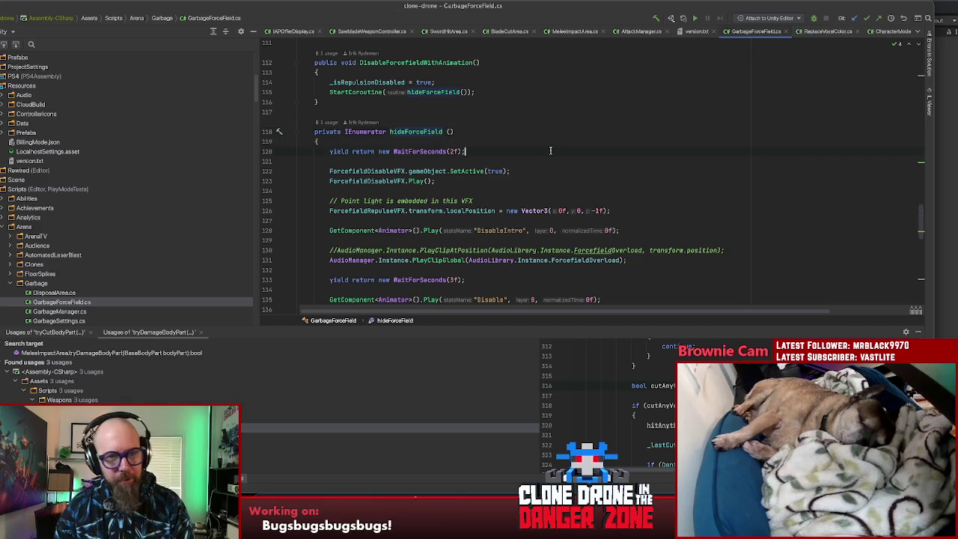
{"action": "scroll", "coordinate": [490, 153], "scroll_direction": "up", "scroll_amount": 10}
{"action": "scroll", "coordinate": [490, 154], "scroll_direction": "up", "scroll_amount": 10}
{"action": "left_click", "coordinate": [493, 151]}
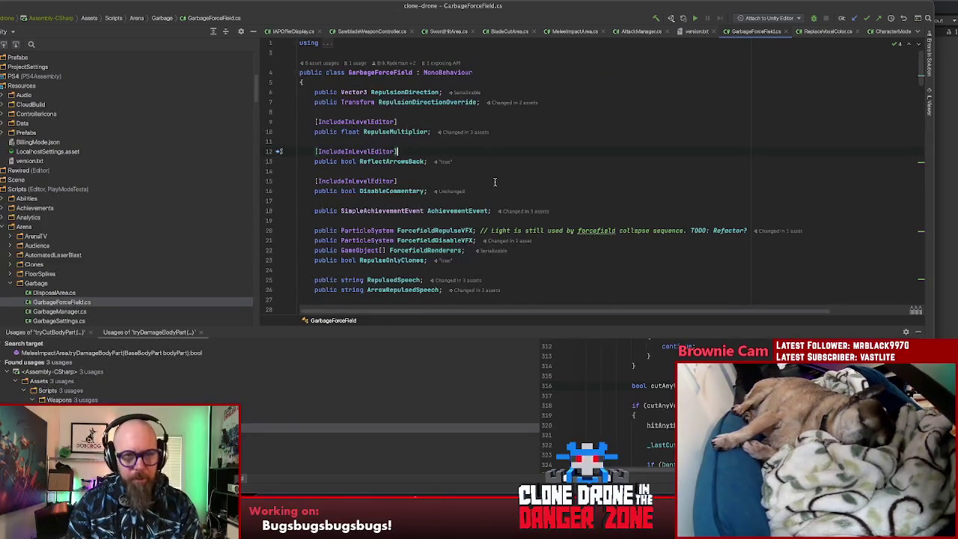
{"action": "scroll", "coordinate": [514, 183], "scroll_direction": "down", "scroll_amount": 8}
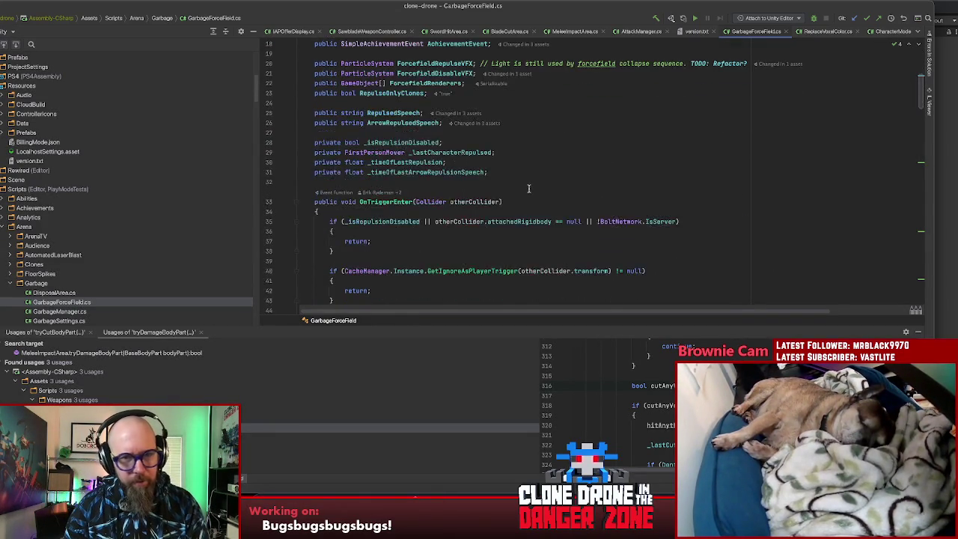
{"action": "left_click", "coordinate": [531, 188]}
{"action": "scroll", "coordinate": [561, 189], "scroll_direction": "down", "scroll_amount": 2}
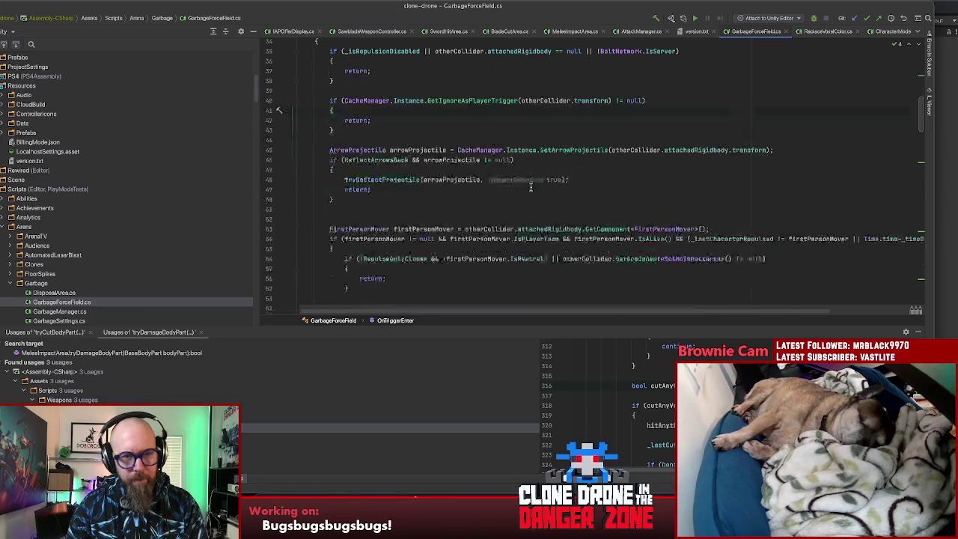
{"action": "scroll", "coordinate": [619, 189], "scroll_direction": "down", "scroll_amount": 3}
{"action": "left_click", "coordinate": [609, 195]}
{"action": "left_click", "coordinate": [659, 137]}
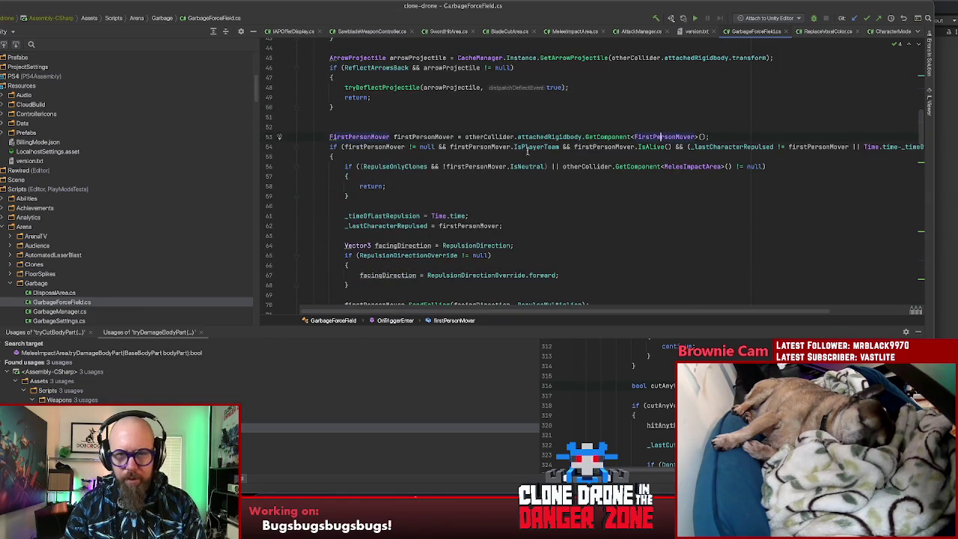
{"action": "left_click", "coordinate": [374, 147]}
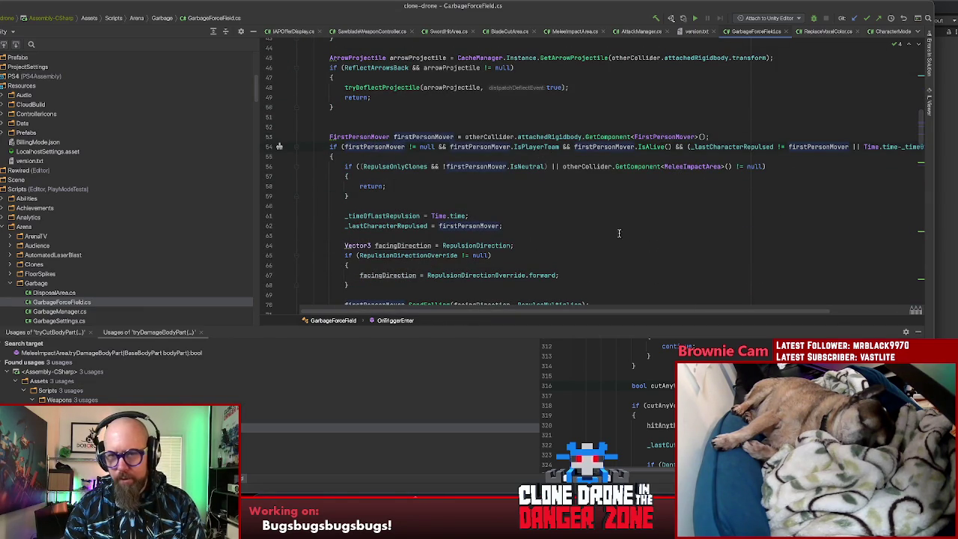
Step: Replace IsPlayerTeam on line 54 with IsPlayerOrHasPlayerRider() from autocomplete
{"action": "double_click", "coordinate": [540, 146]}
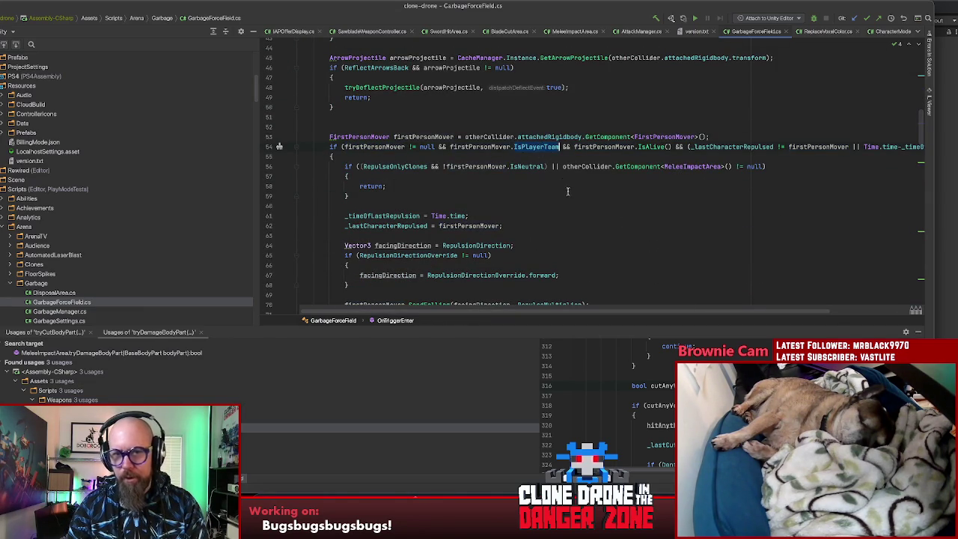
{"action": "type", "text": "IsPl"}
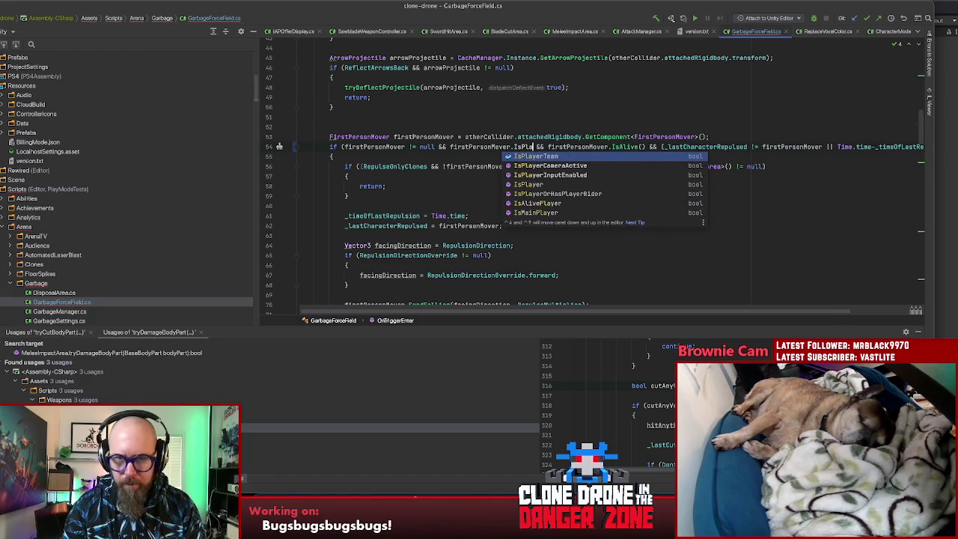
{"action": "key", "text": "Down"}
{"action": "key", "text": "Down"}
{"action": "key", "text": "Down"}
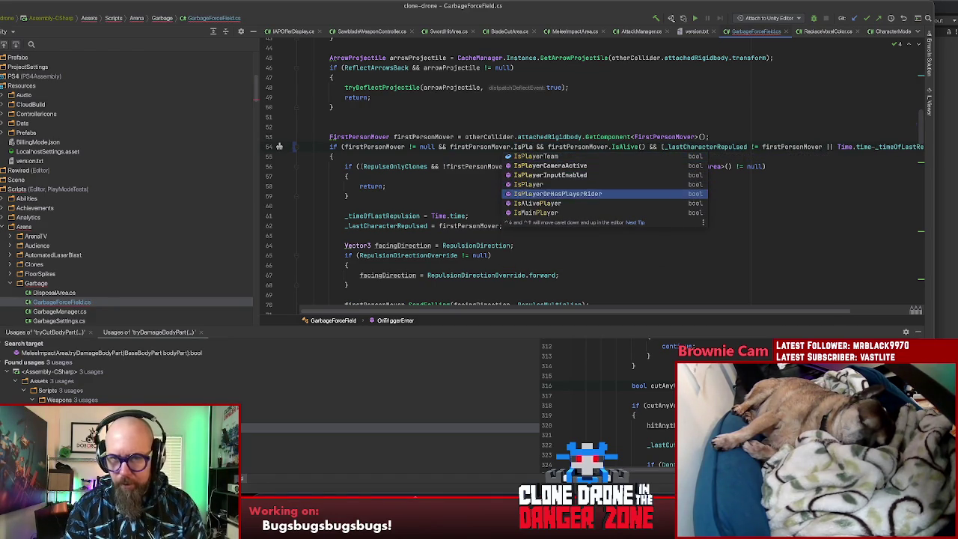
{"action": "key", "text": "Return"}
Step: Move down to the SendFalling call on line 70
{"action": "scroll", "coordinate": [611, 224], "scroll_direction": "right", "scroll_amount": 3}
{"action": "scroll", "coordinate": [612, 224], "scroll_direction": "left", "scroll_amount": 3}
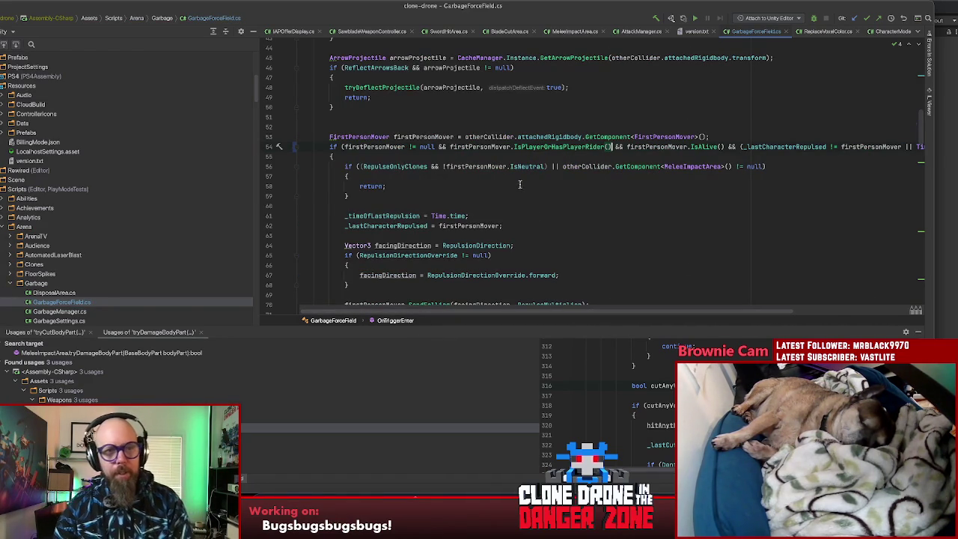
{"action": "scroll", "coordinate": [517, 183], "scroll_direction": "down", "scroll_amount": 2}
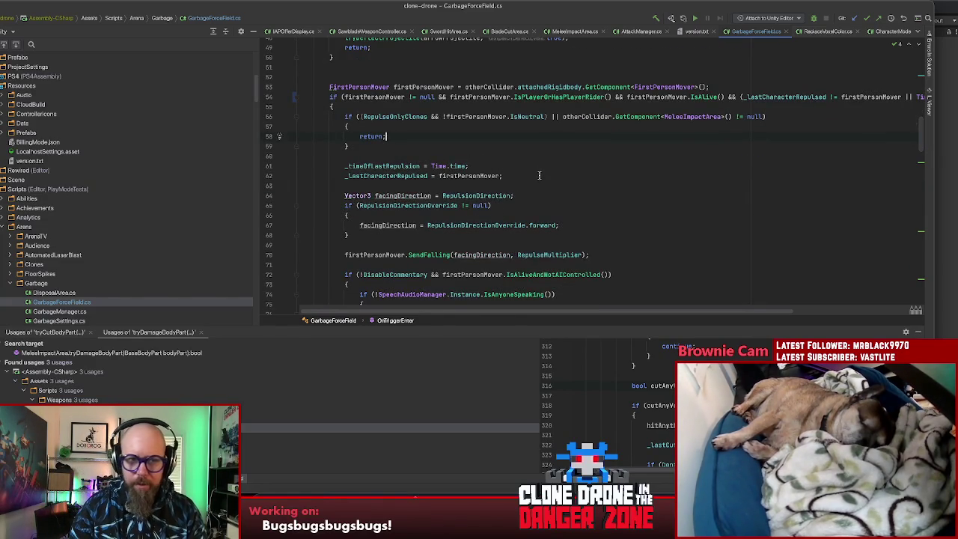
{"action": "scroll", "coordinate": [536, 171], "scroll_direction": "down", "scroll_amount": 2}
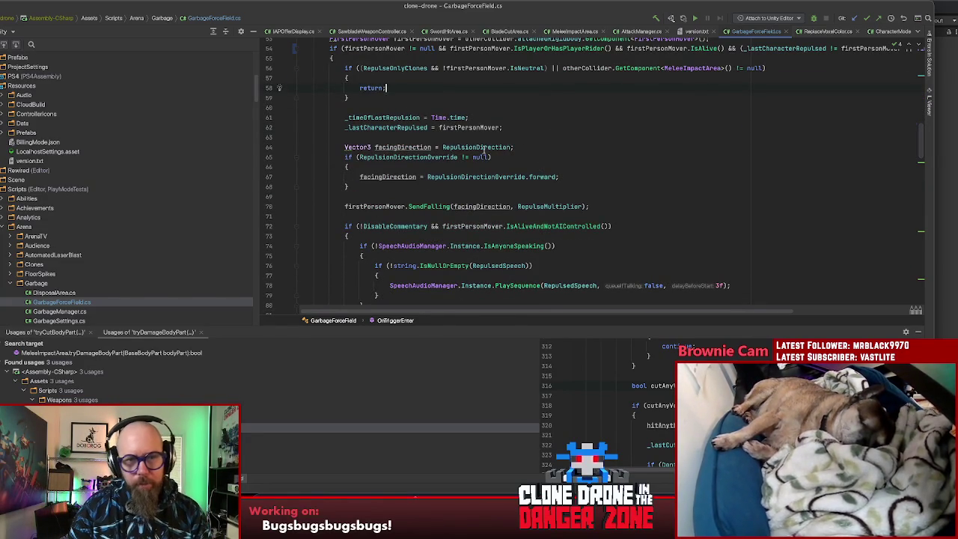
{"action": "left_click", "coordinate": [431, 206]}
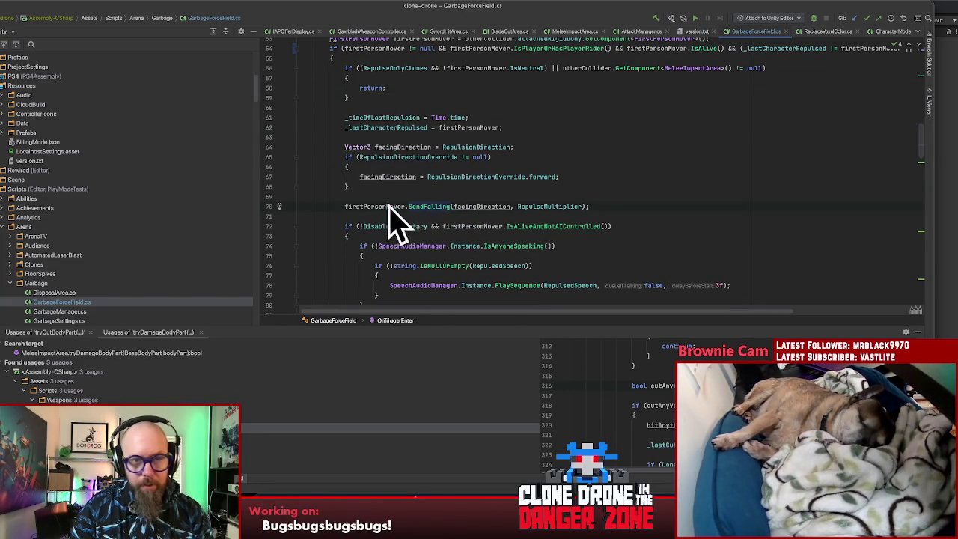
{"action": "left_click", "coordinate": [691, 208]}
{"action": "scroll", "coordinate": [689, 208], "scroll_direction": "down", "scroll_amount": 5}
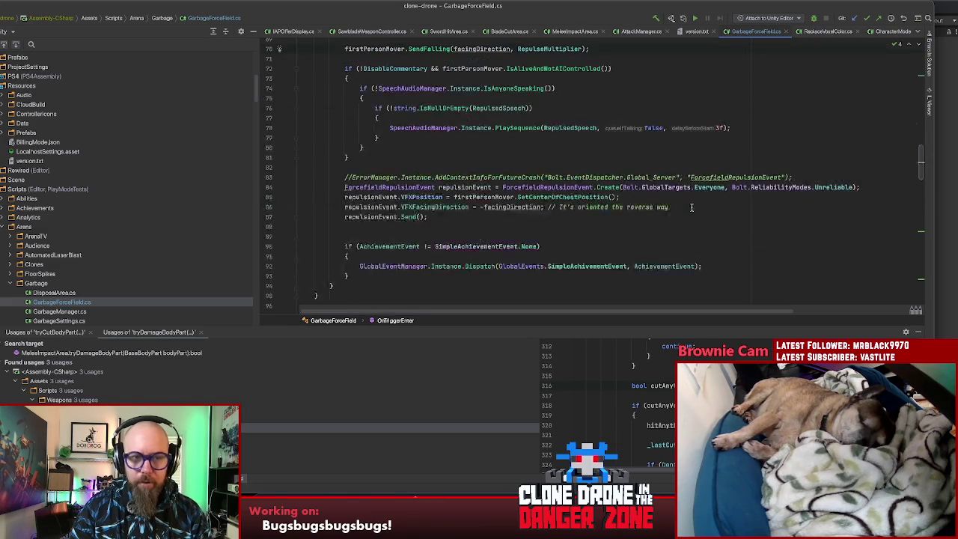
{"action": "scroll", "coordinate": [639, 199], "scroll_direction": "up", "scroll_amount": 5}
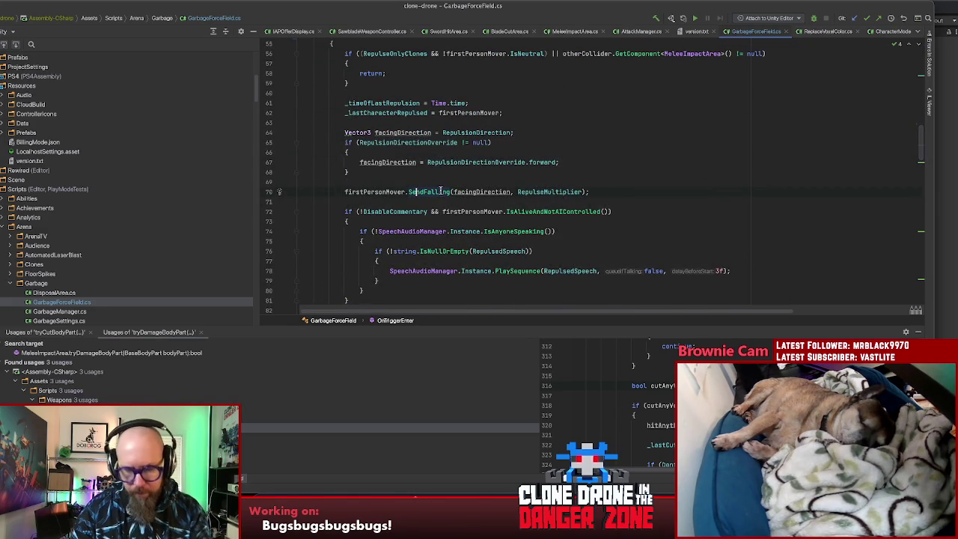
Step: Jump to the SendFalling definition in FirstPersonMover.cs
{"action": "left_click", "coordinate": [416, 191], "text": "ctrl"}
{"action": "scroll", "coordinate": [519, 181], "scroll_direction": "down", "scroll_amount": 2}
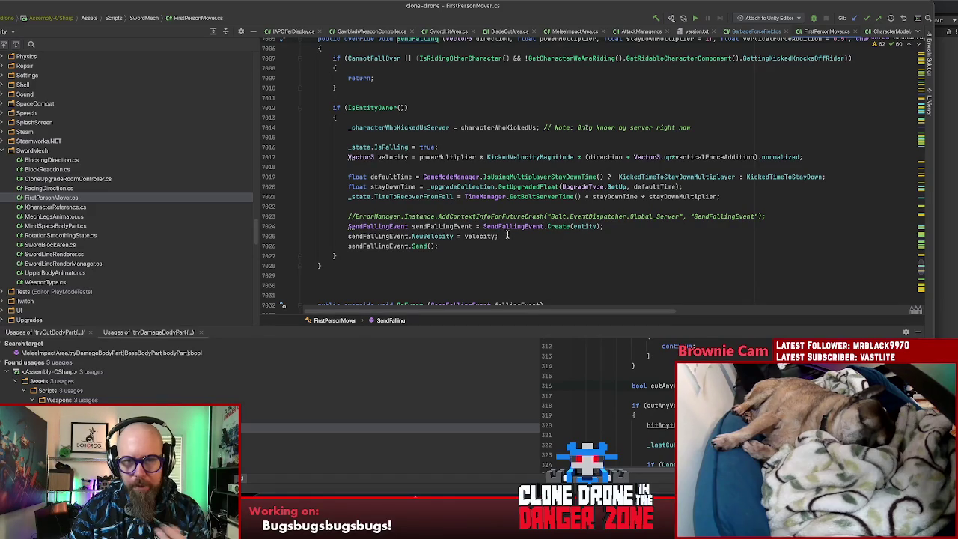
{"action": "scroll", "coordinate": [518, 235], "scroll_direction": "up", "scroll_amount": 1}
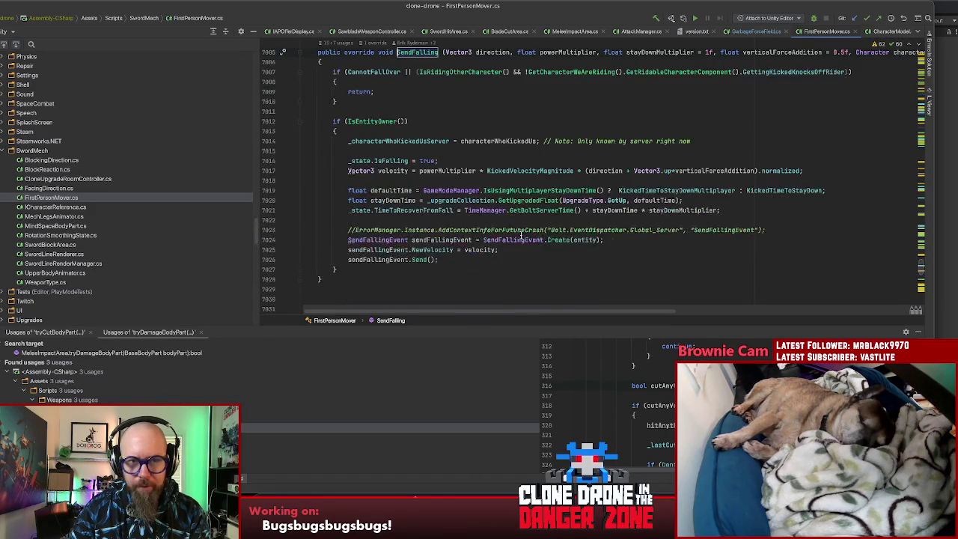
{"action": "scroll", "coordinate": [519, 229], "scroll_direction": "down", "scroll_amount": 5}
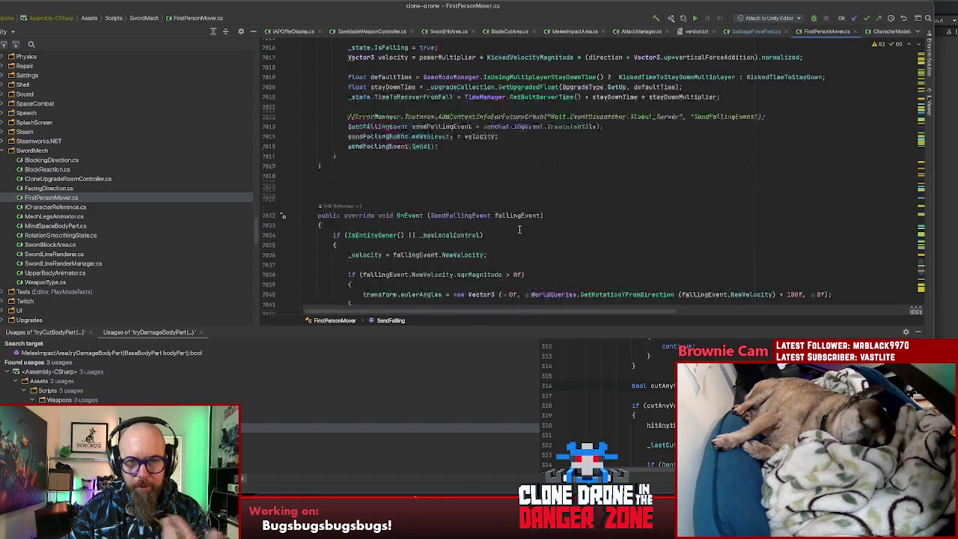
{"action": "scroll", "coordinate": [561, 160], "scroll_direction": "down", "scroll_amount": 3}
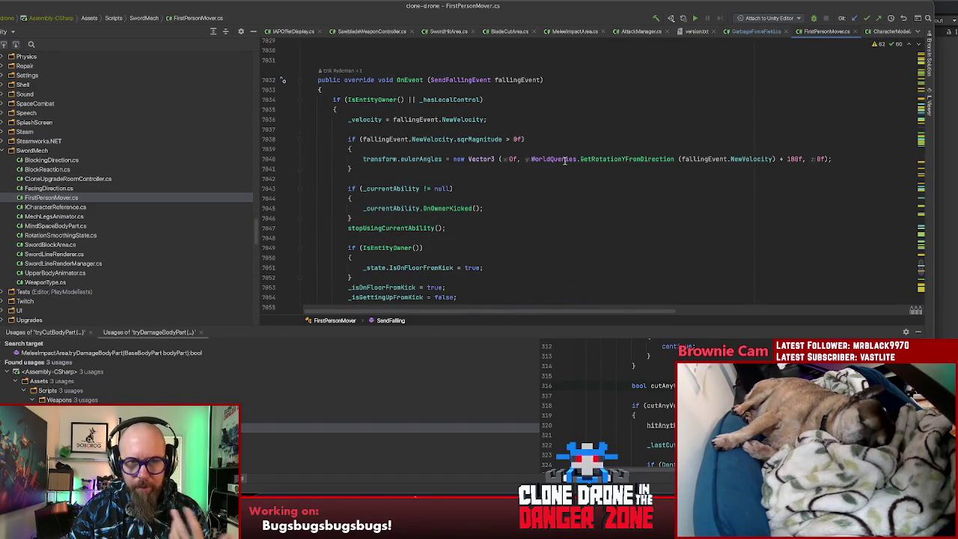
Step: Read through the OnEvent falling handler, then return to Unity to import the edit
{"action": "left_click", "coordinate": [390, 99]}
{"action": "left_click", "coordinate": [595, 226]}
{"action": "scroll", "coordinate": [596, 222], "scroll_direction": "down", "scroll_amount": 3}
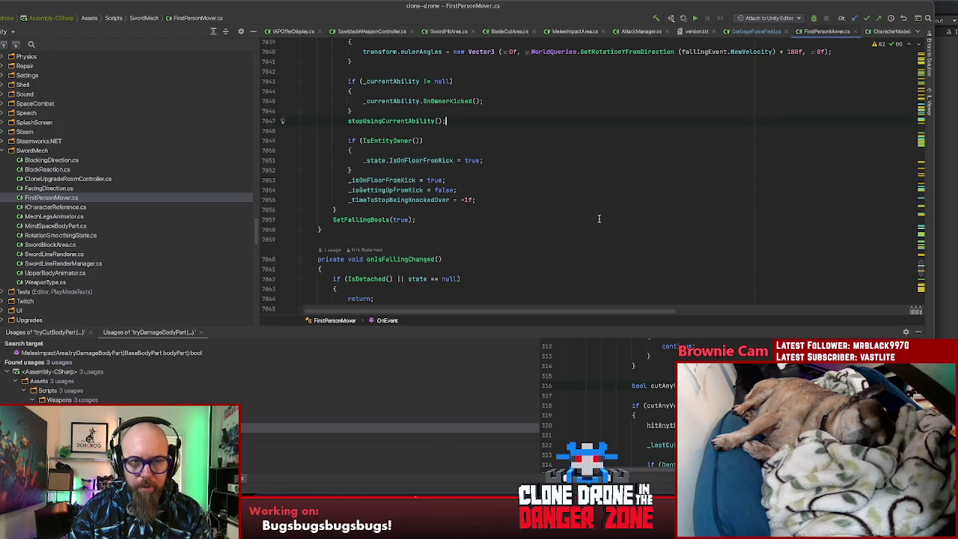
{"action": "scroll", "coordinate": [590, 202], "scroll_direction": "up", "scroll_amount": 2}
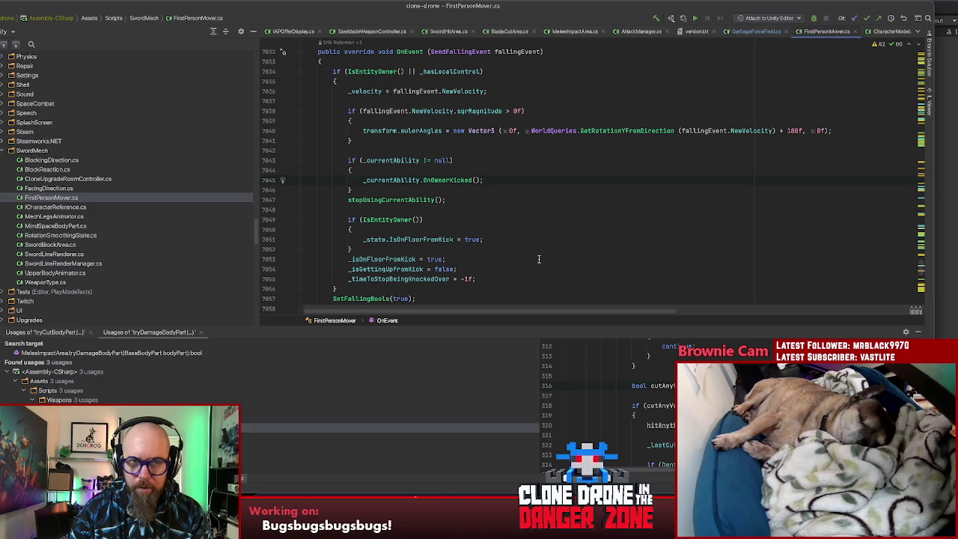
{"action": "scroll", "coordinate": [539, 258], "scroll_direction": "down", "scroll_amount": 4}
{"action": "scroll", "coordinate": [540, 258], "scroll_direction": "up", "scroll_amount": 5}
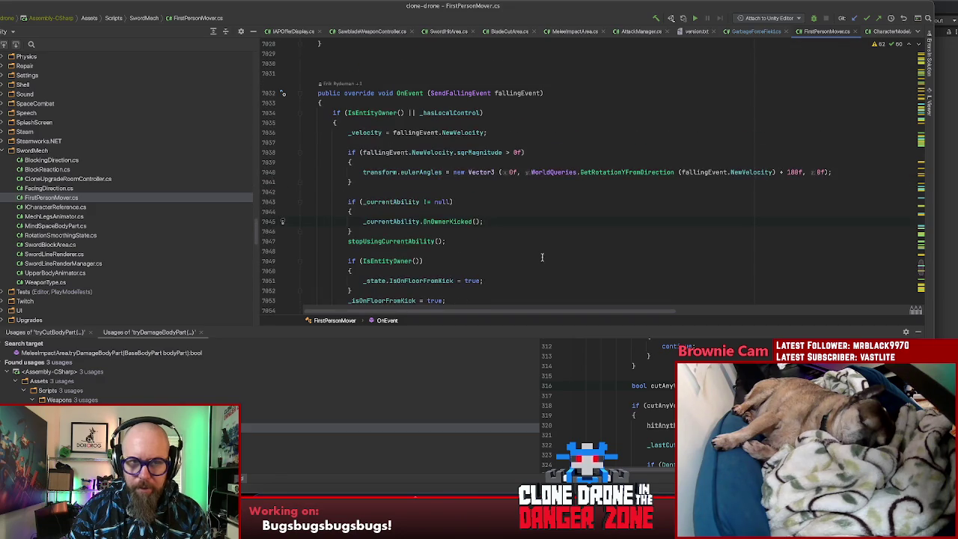
{"action": "scroll", "coordinate": [430, 128], "scroll_direction": "up", "scroll_amount": 6}
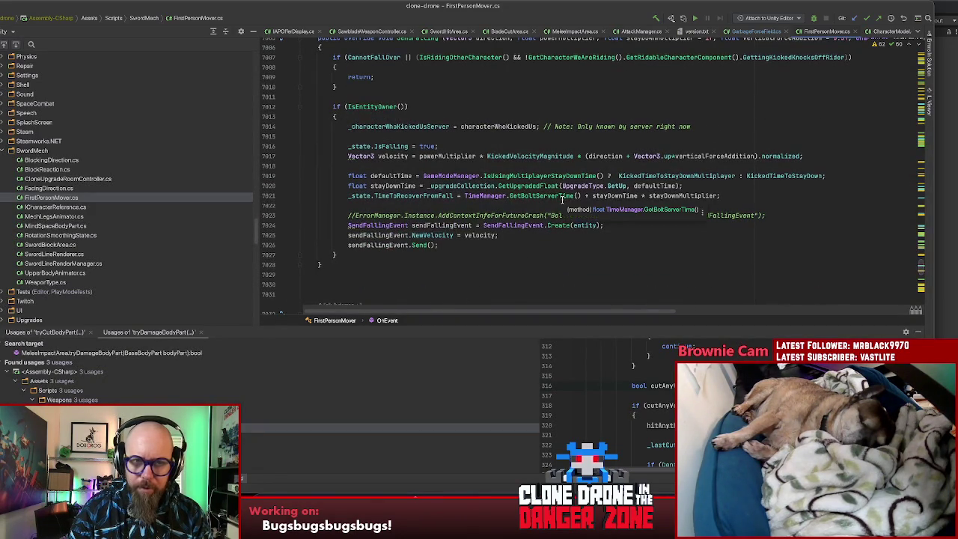
{"action": "scroll", "coordinate": [561, 205], "scroll_direction": "down", "scroll_amount": 10}
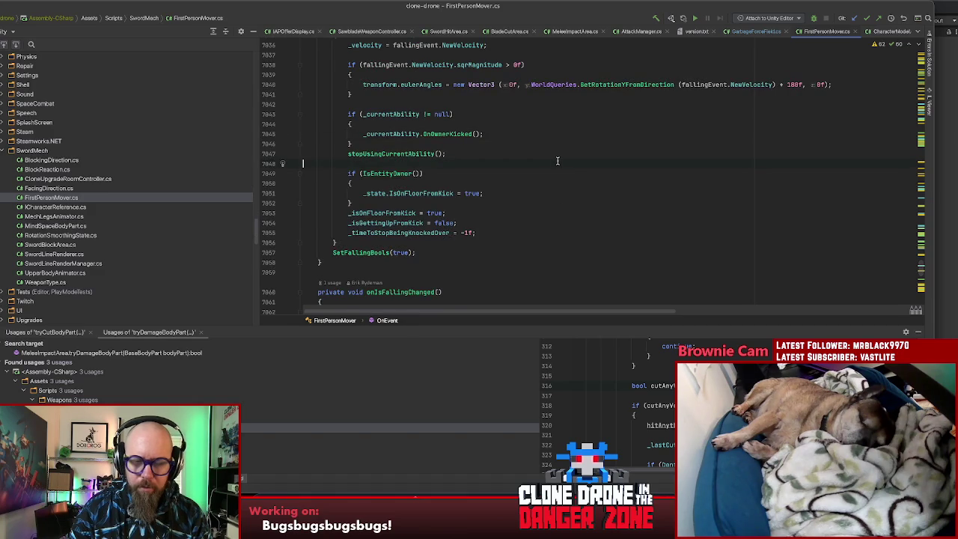
{"action": "scroll", "coordinate": [558, 160], "scroll_direction": "down", "scroll_amount": 5}
{"action": "scroll", "coordinate": [558, 162], "scroll_direction": "up", "scroll_amount": 6}
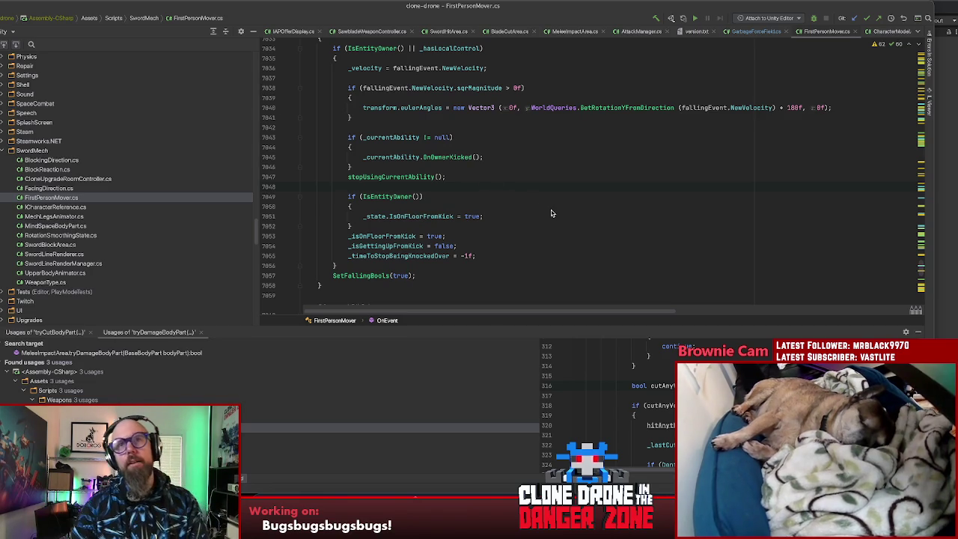
{"action": "key", "text": "super+Tab"}
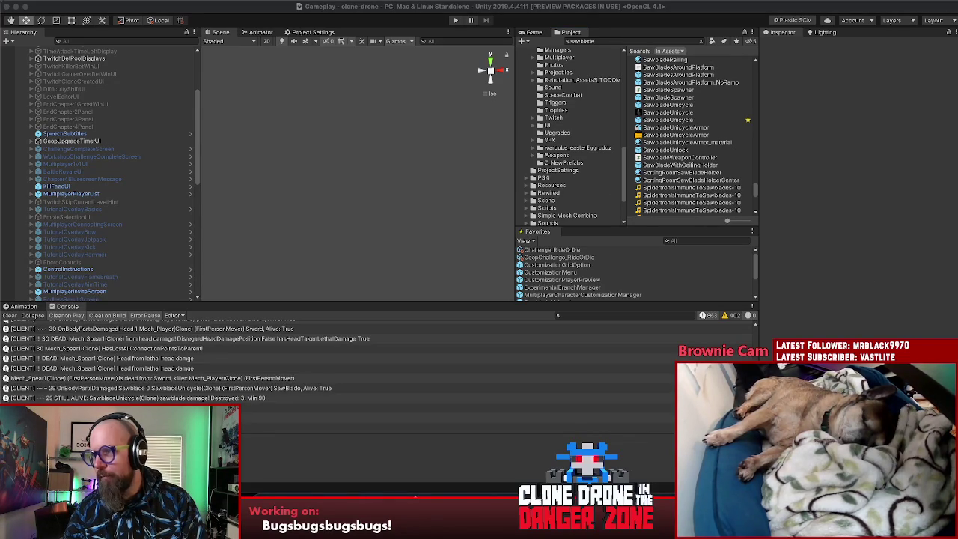
Step: Widen the browser on the Twitch bug clip, select its URL, and go to the Asana task
{"action": "key", "text": "super+Tab"}
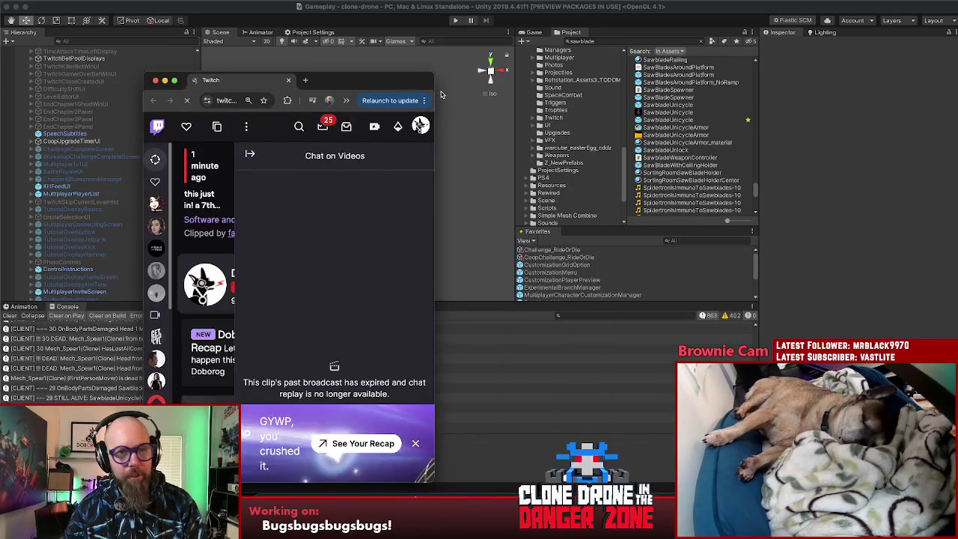
{"action": "left_click_drag", "start_coordinate": [434, 88], "coordinate": [850, 88]}
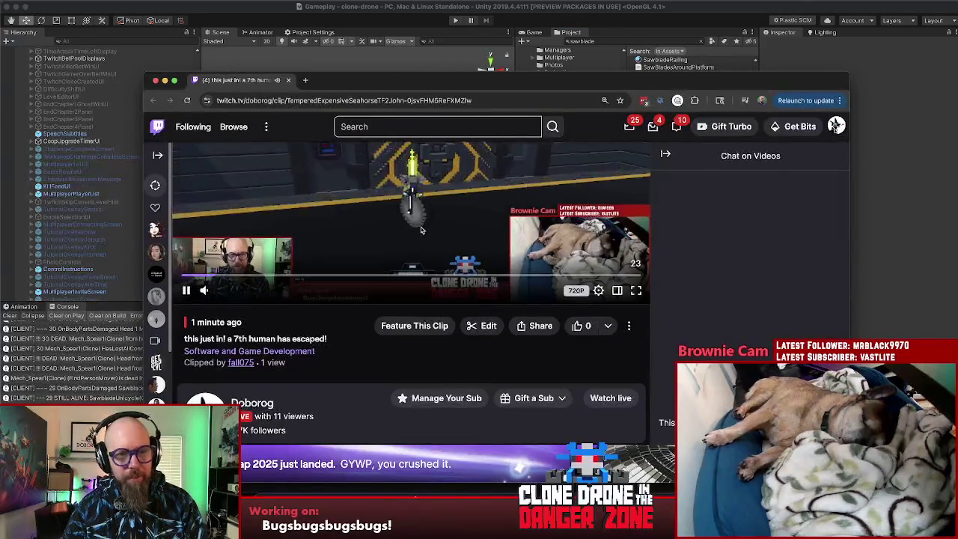
{"action": "left_click", "coordinate": [338, 99]}
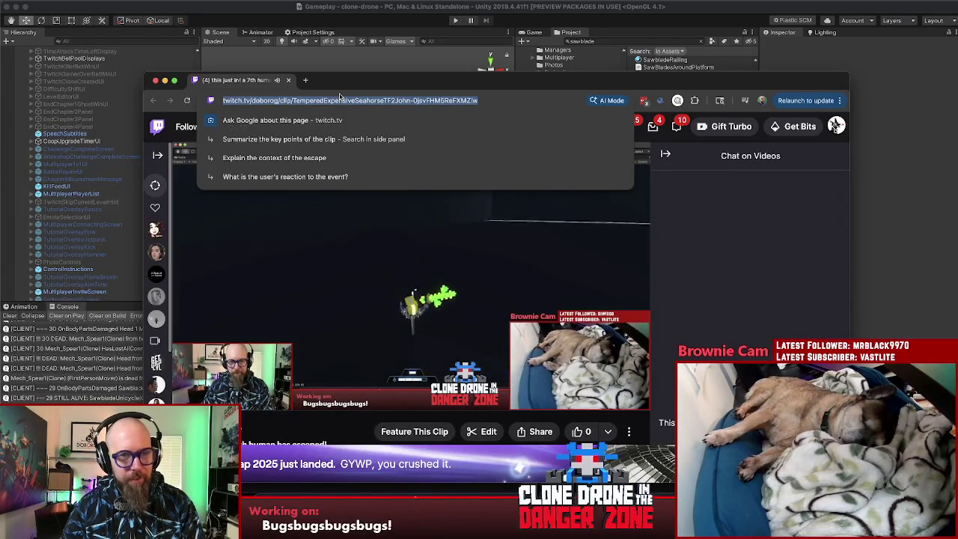
{"action": "left_click", "coordinate": [288, 80]}
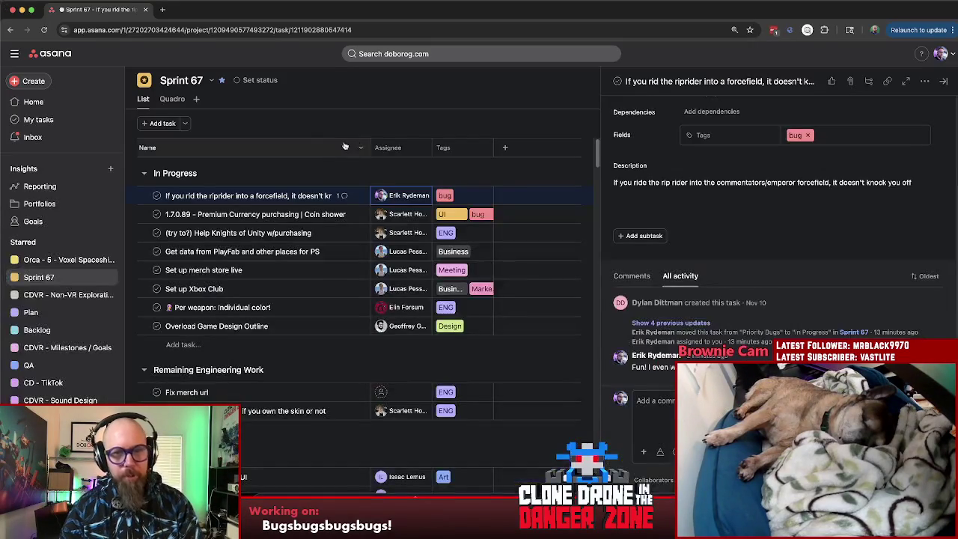
Step: Post the Twitch clip link as a task comment, then start Unity play mode
{"action": "key", "text": "ctrl+v"}
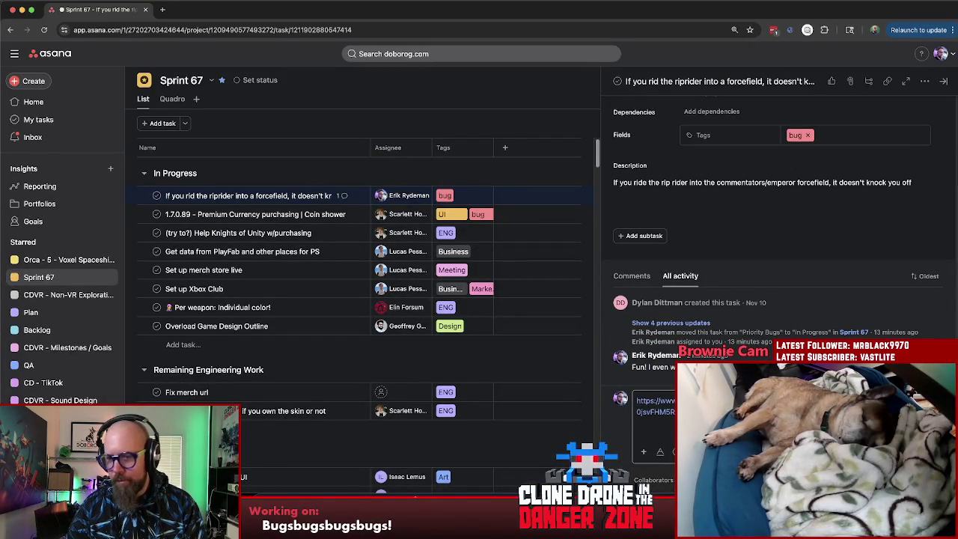
{"action": "key", "text": "super+Return"}
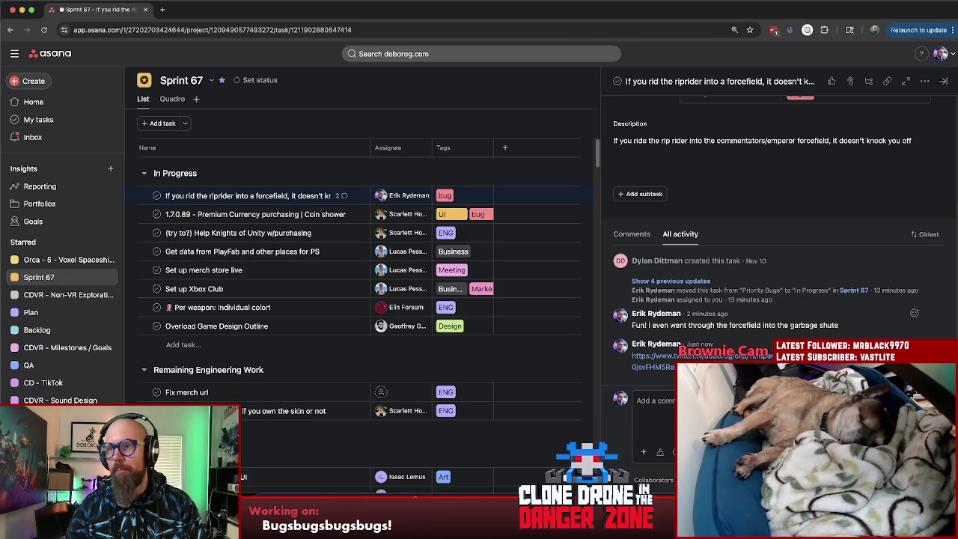
{"action": "mouse_move", "coordinate": [957, 11]}
{"action": "left_mouse_down"}
{"action": "mouse_move", "coordinate": [732, 12]}
{"action": "mouse_move", "coordinate": [957, 11]}
{"action": "left_mouse_up"}
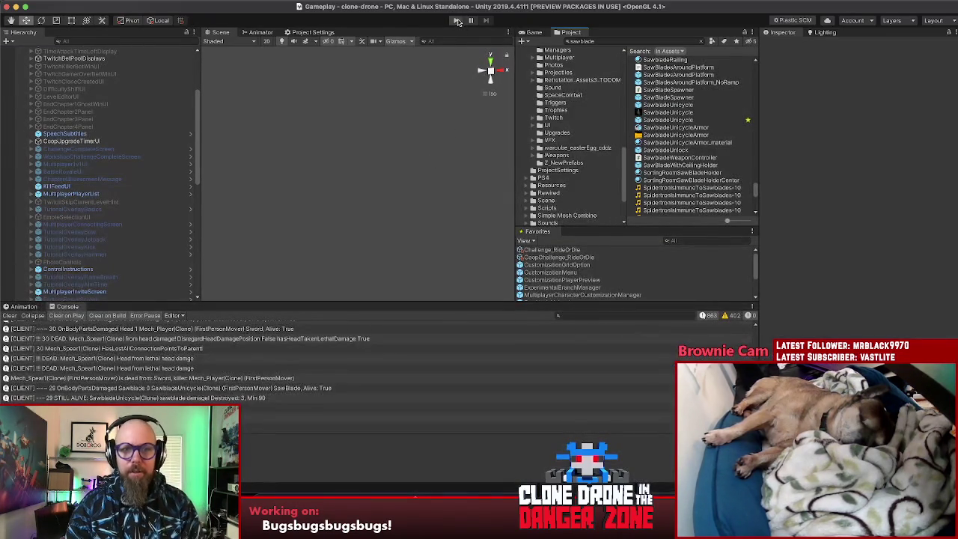
{"action": "left_click", "coordinate": [455, 20]}
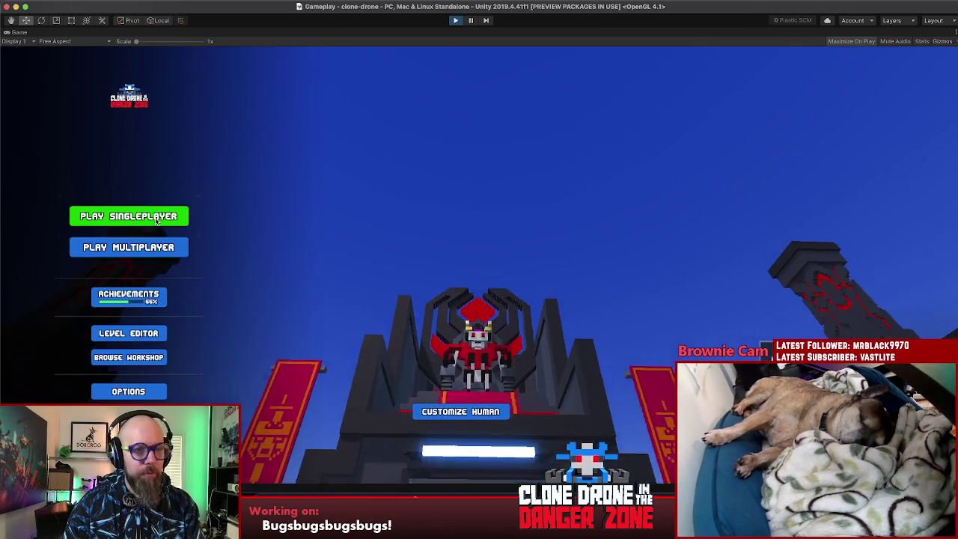
Step: Launch a Singleplayer Challenges level and buy the Extra Life upgrade
{"action": "left_click", "coordinate": [155, 221]}
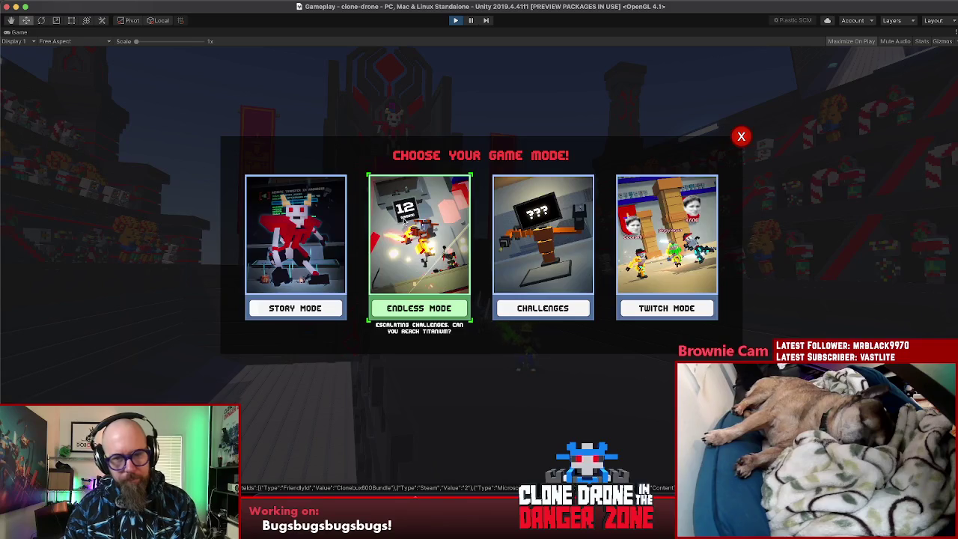
{"action": "left_click", "coordinate": [569, 239]}
{"action": "left_click", "coordinate": [668, 428]}
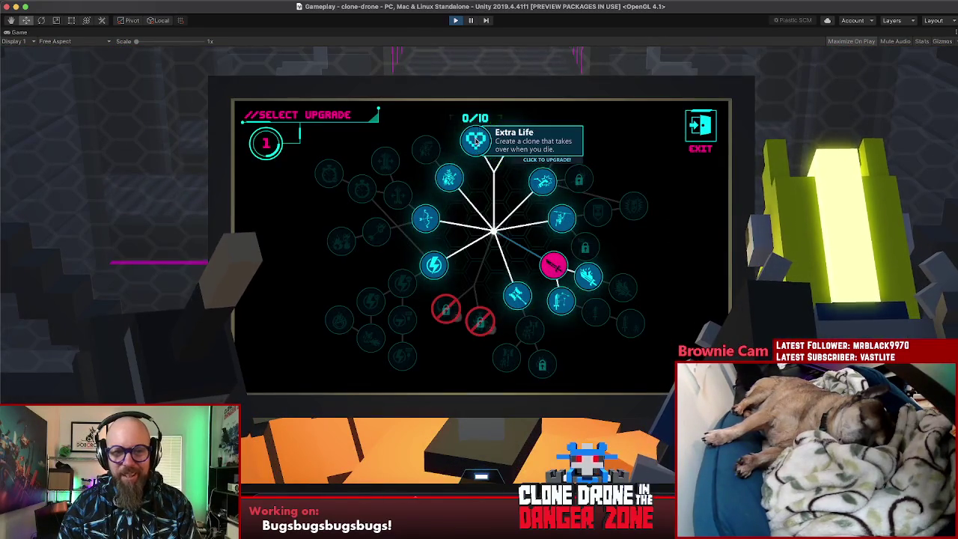
{"action": "left_click", "coordinate": [492, 172]}
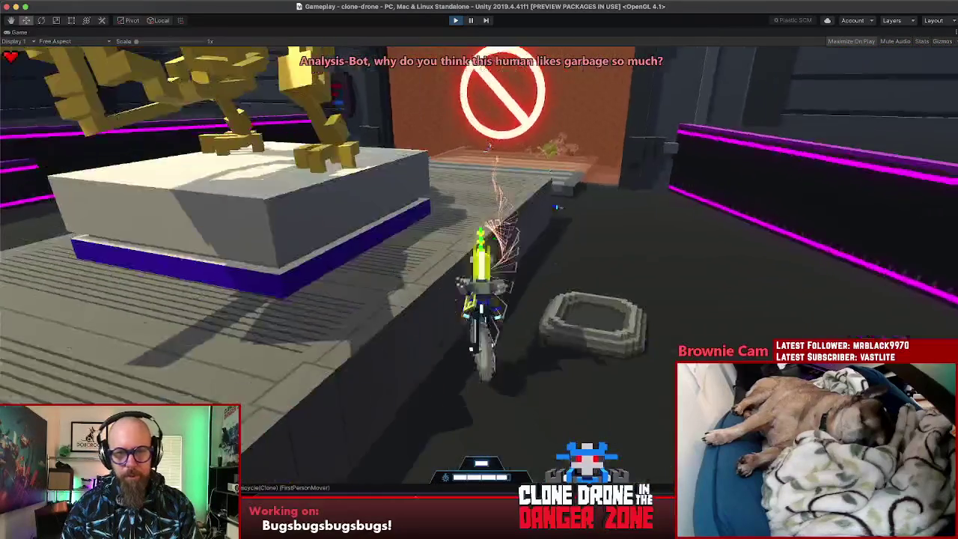
Step: Ride the bike up to the stop-sign forcefield doorway, then pause the game
{"action": "key", "text": "w"}
{"action": "key", "text": "w"}
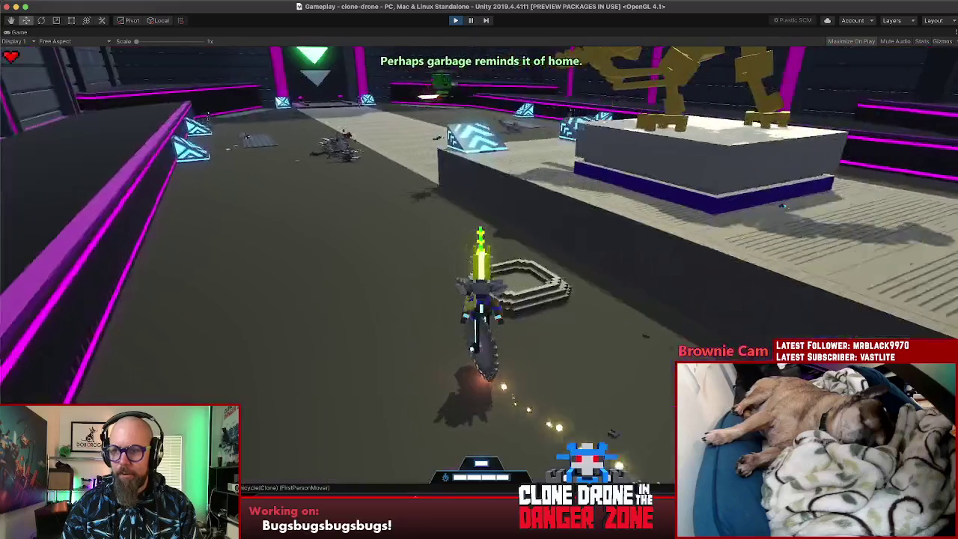
{"action": "key", "text": "w"}
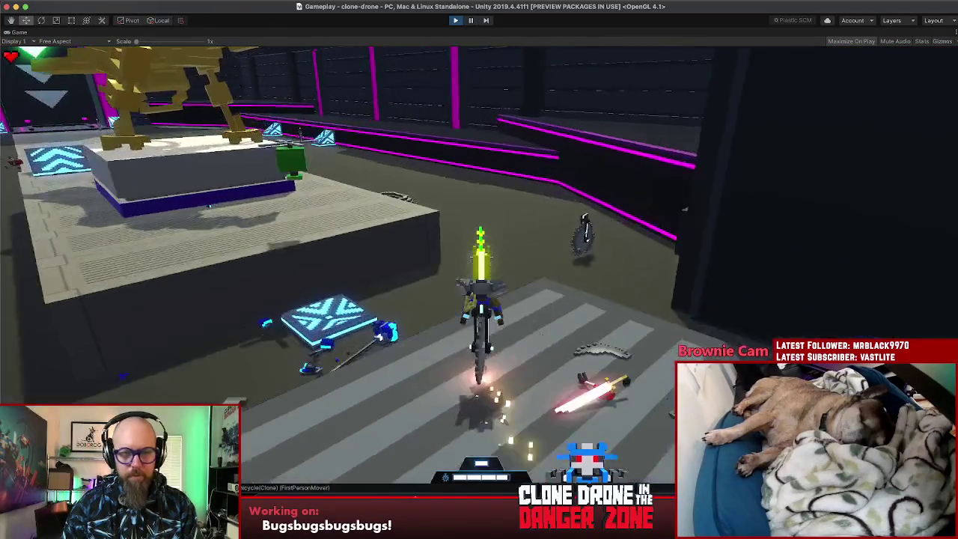
{"action": "key", "text": "w"}
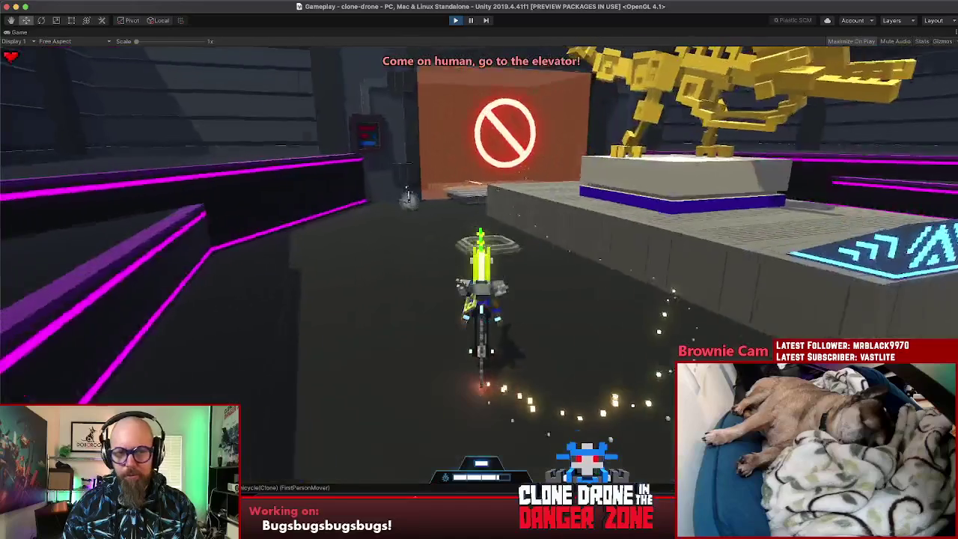
{"action": "key", "text": "w"}
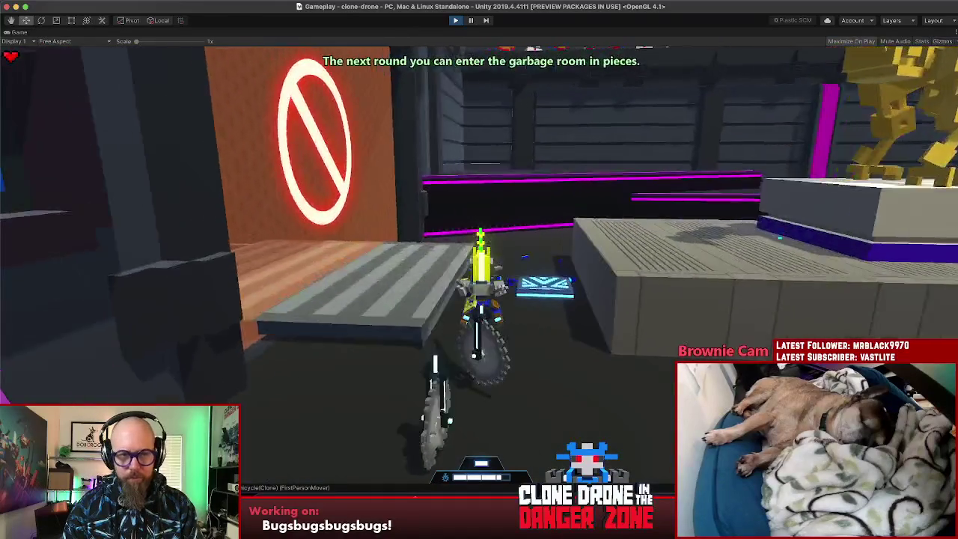
{"action": "key", "text": "a"}
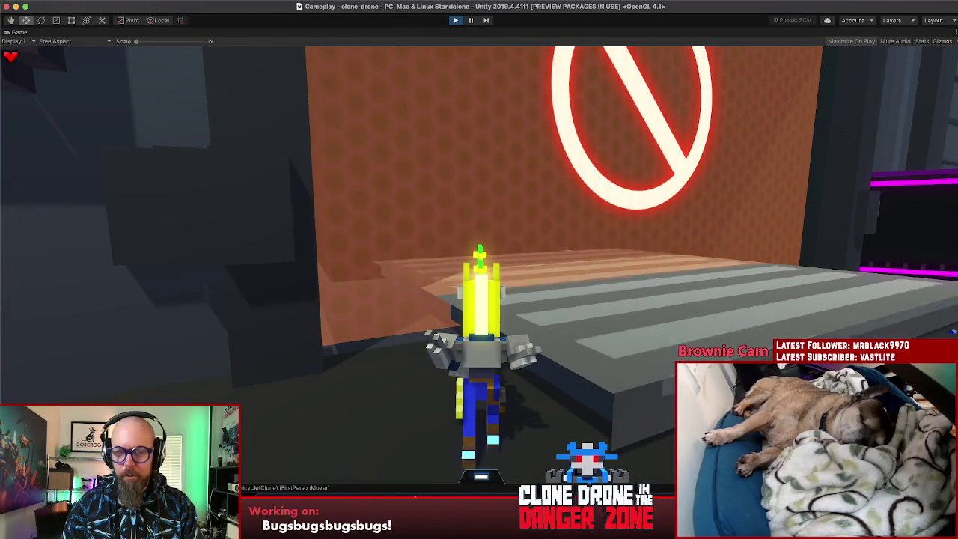
{"action": "key", "text": "a"}
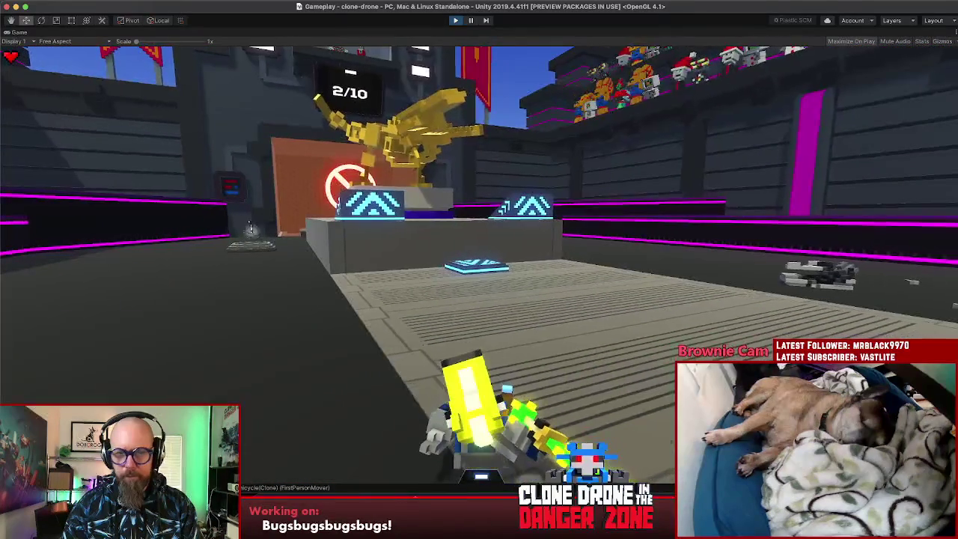
{"action": "key", "text": "Escape"}
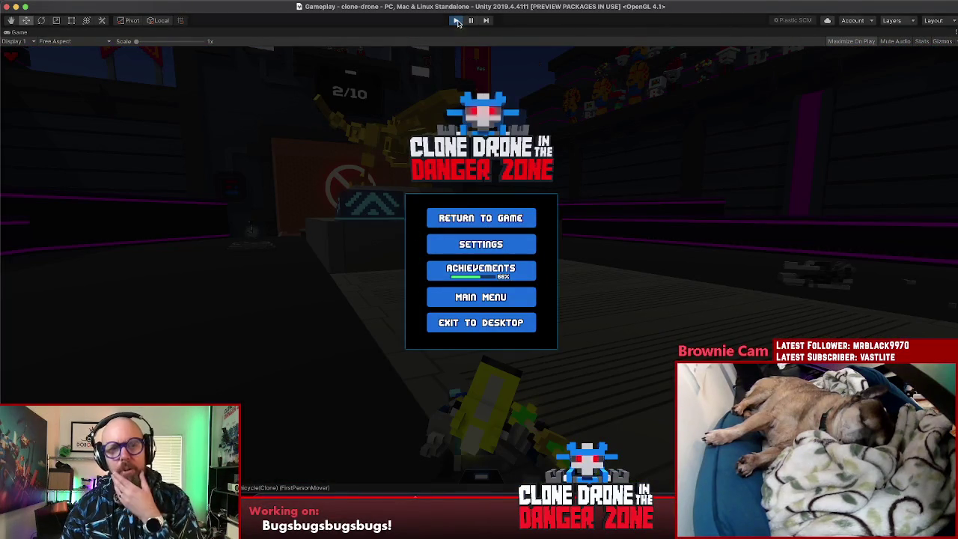
Step: Stop play mode and bring Rider's FirstPersonMover.cs to the front
{"action": "key", "text": "super+p"}
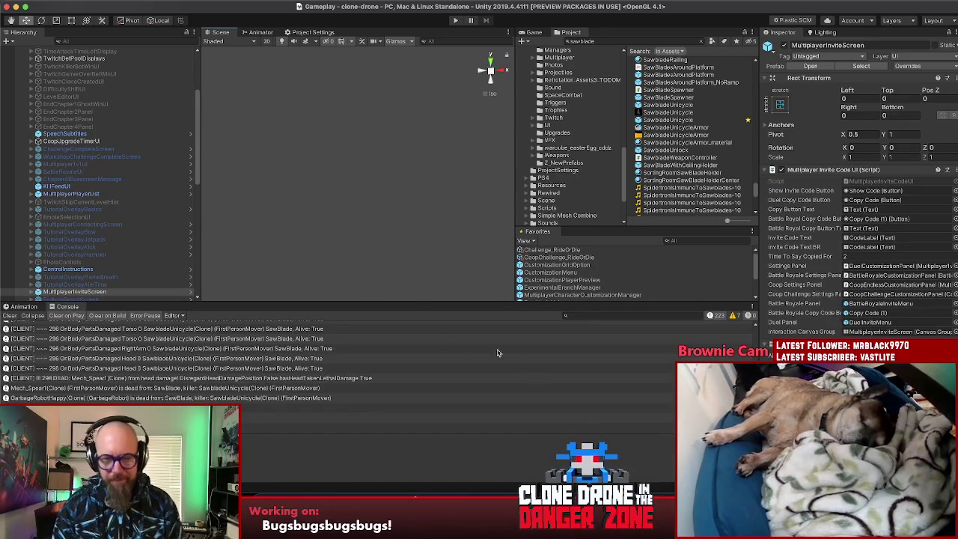
{"action": "key", "text": "super+Tab"}
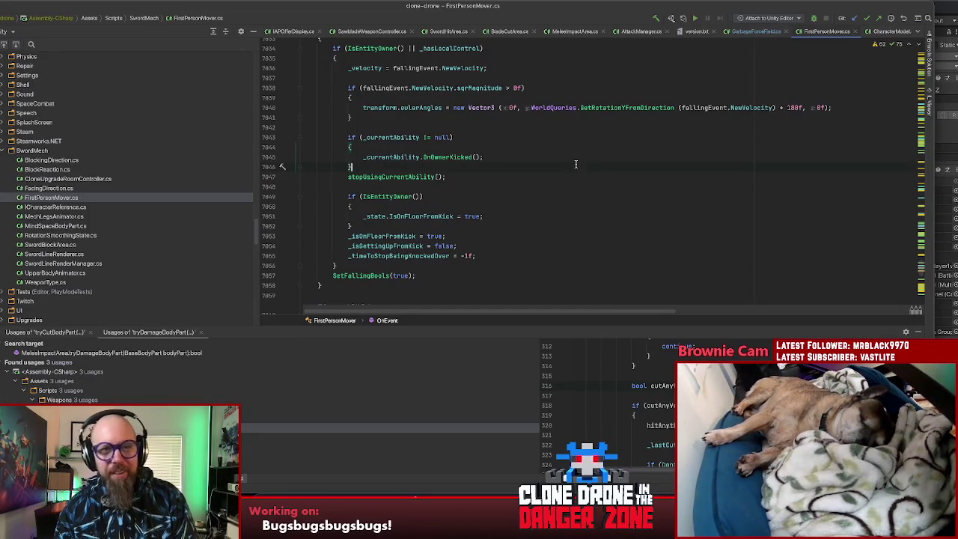
Step: Navigate back to the SendFalling call on line 70 of GarbageForceField.cs, then return to Unity
{"action": "key", "text": "ctrl+alt+Left"}
{"action": "key", "text": "ctrl+alt+Left"}
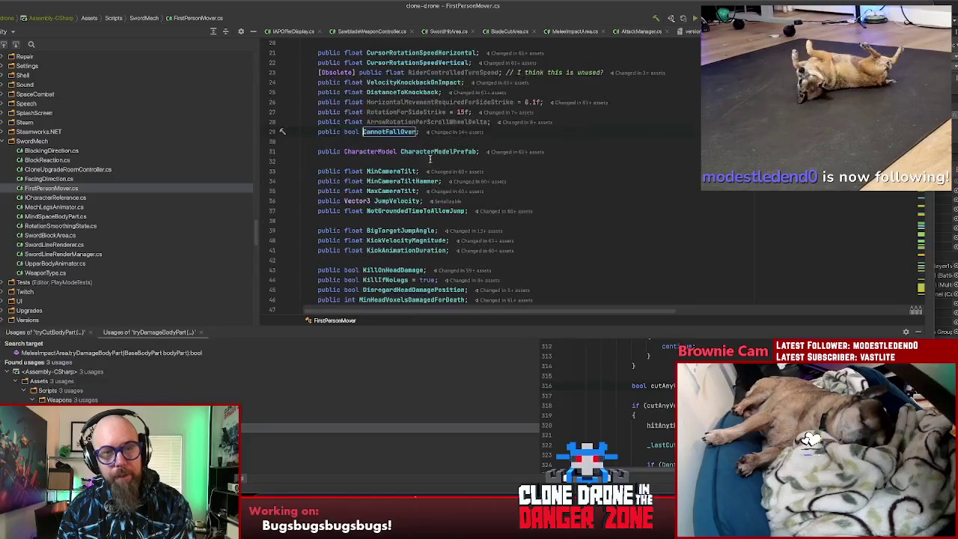
{"action": "key", "text": "ctrl+alt+Left"}
{"action": "key", "text": "ctrl+alt+Left"}
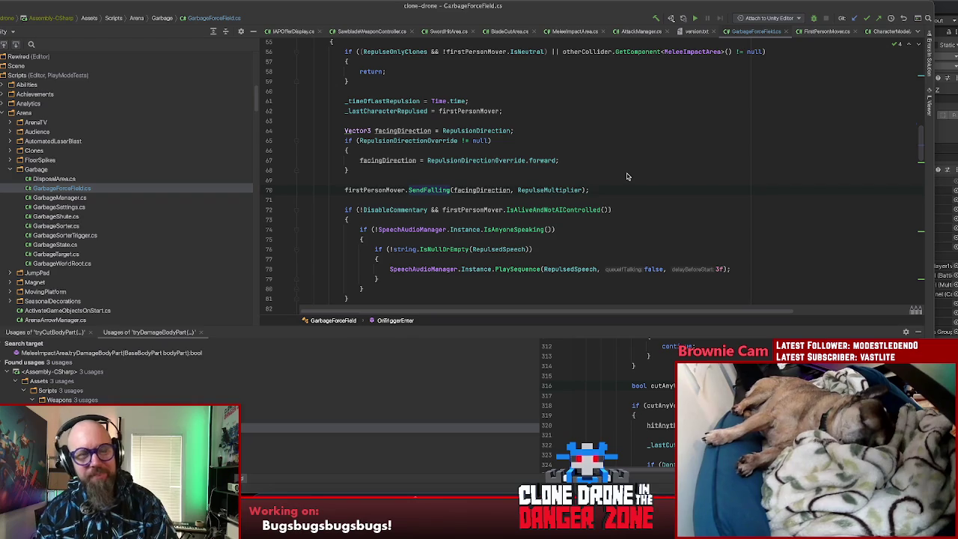
{"action": "key", "text": "super+Tab"}
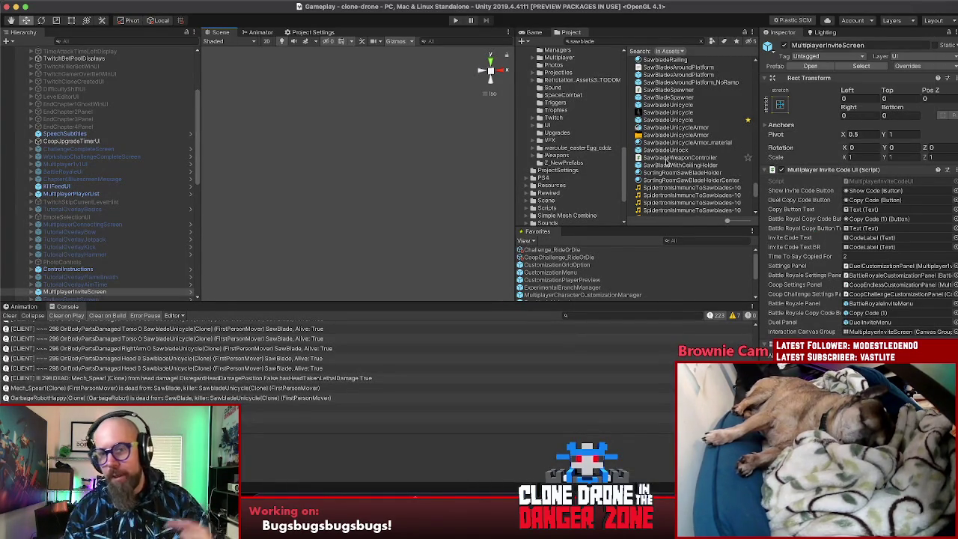
Step: Check the SawbladeUnicycle prefab's Cannot Fall Over setting, then return to line 70 in Rider
{"action": "left_click", "coordinate": [664, 120]}
{"action": "scroll", "coordinate": [828, 312], "scroll_direction": "down", "scroll_amount": 10}
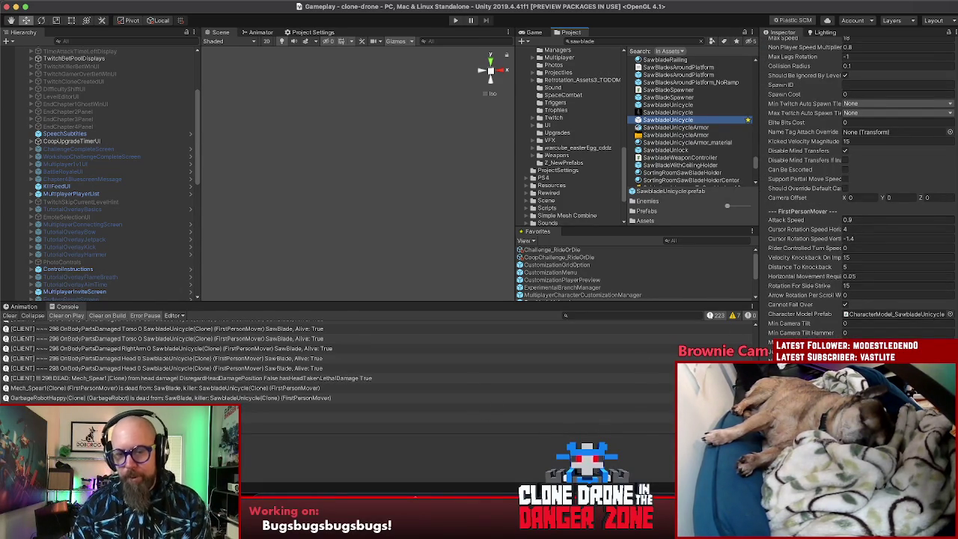
{"action": "key", "text": "super+Tab"}
{"action": "key", "text": "End"}
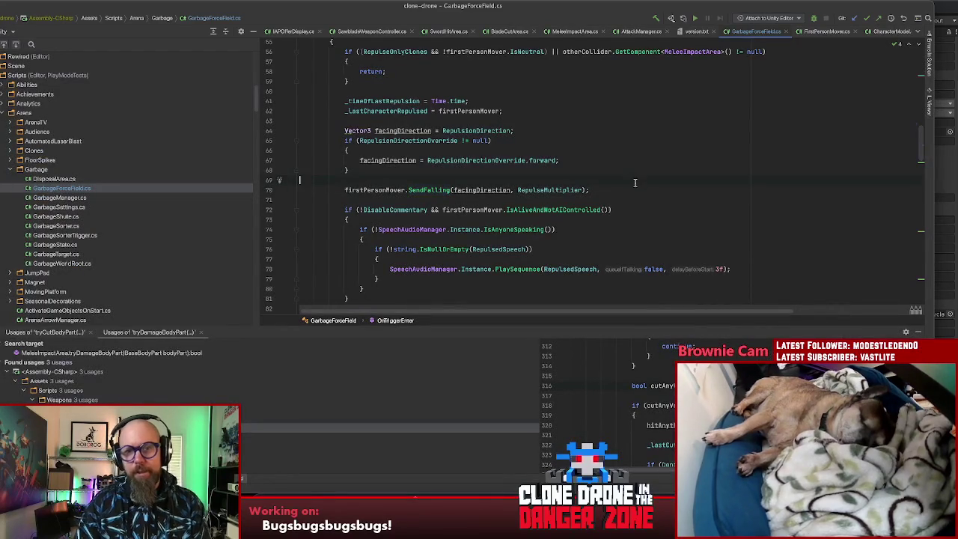
Step: Add firstPersonMover.StopRiding() on a new line above the SendFalling call
{"action": "scroll", "coordinate": [682, 287], "scroll_direction": "up", "scroll_amount": 3}
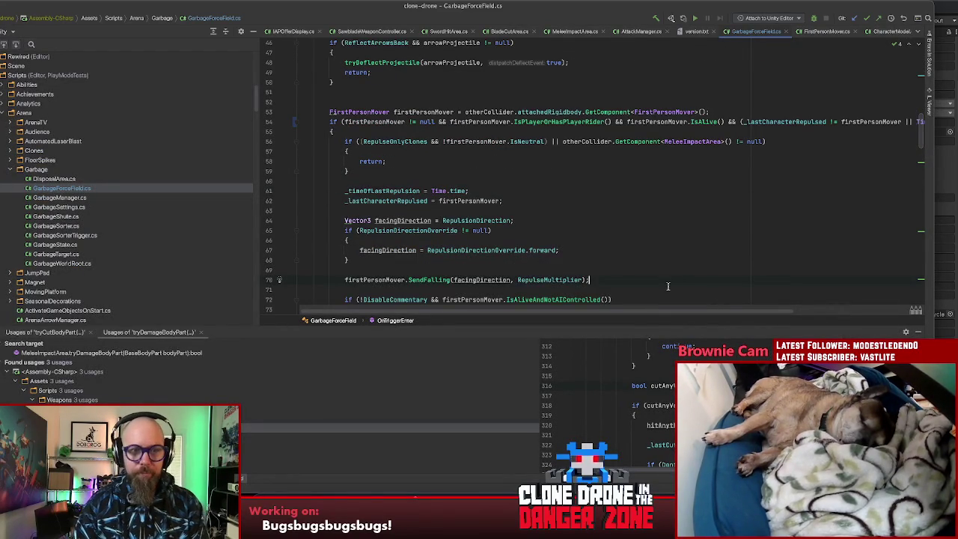
{"action": "scroll", "coordinate": [672, 281], "scroll_direction": "down", "scroll_amount": 5}
{"action": "scroll", "coordinate": [668, 277], "scroll_direction": "up", "scroll_amount": 4}
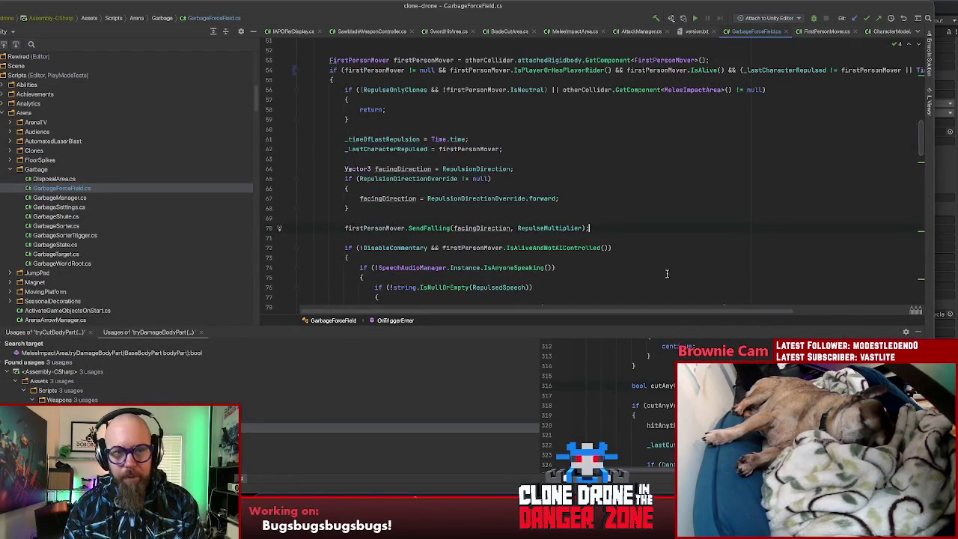
{"action": "double_click", "coordinate": [389, 228]}
{"action": "key", "text": "ctrl+c"}
{"action": "key", "text": "ctrl+alt+Return"}
{"action": "key", "text": "ctrl+v"}
{"action": "type", "text": "."}
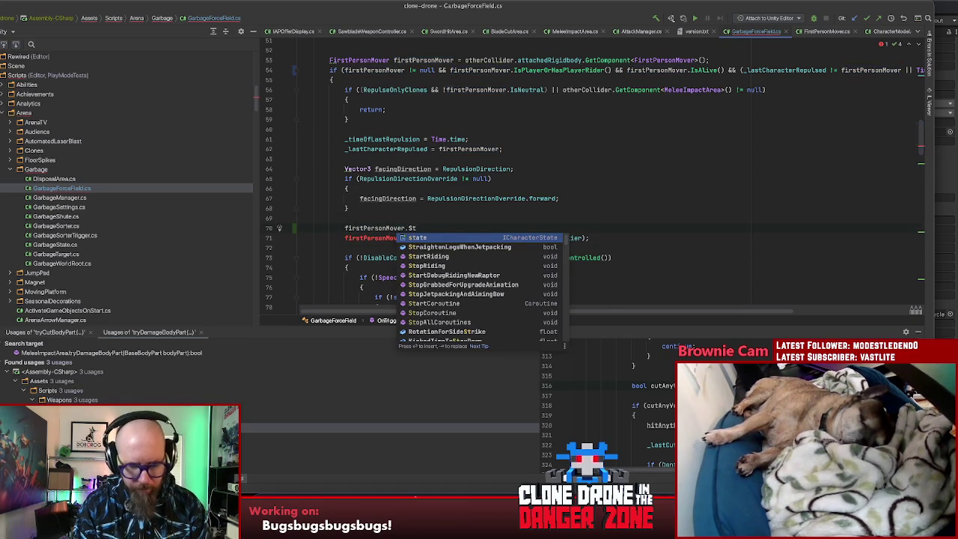
{"action": "type", "text": "Stopri"}
{"action": "key", "text": "Return"}
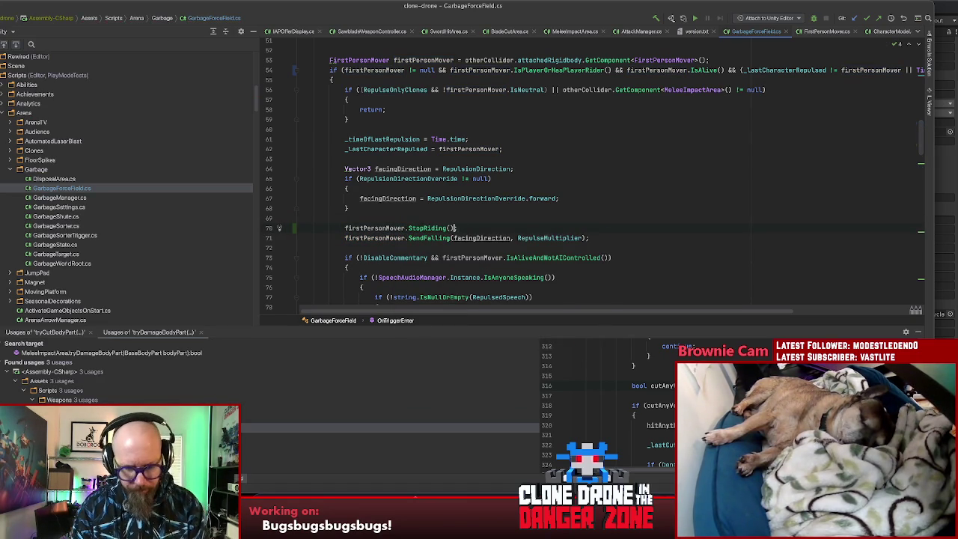
Step: Review the StopRiding method declaration in FirstPersonMover.cs
{"action": "key", "text": "ctrl+b"}
{"action": "scroll", "coordinate": [494, 217], "scroll_direction": "down", "scroll_amount": 5}
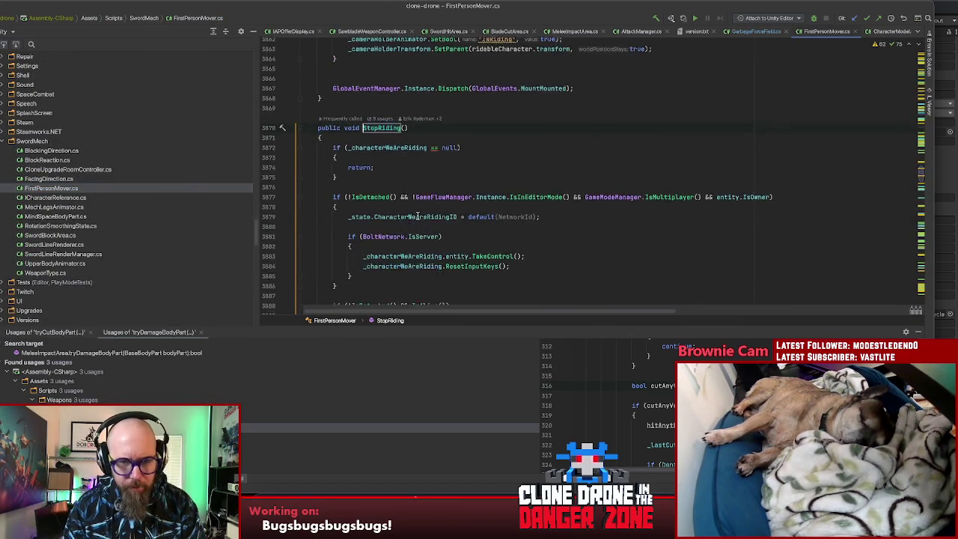
{"action": "scroll", "coordinate": [493, 217], "scroll_direction": "down", "scroll_amount": 5}
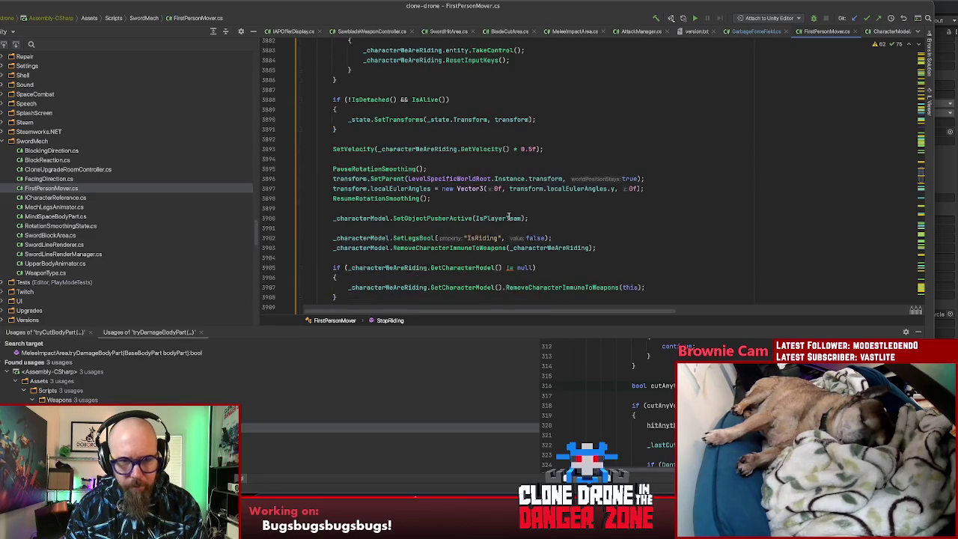
{"action": "scroll", "coordinate": [546, 209], "scroll_direction": "down", "scroll_amount": 4}
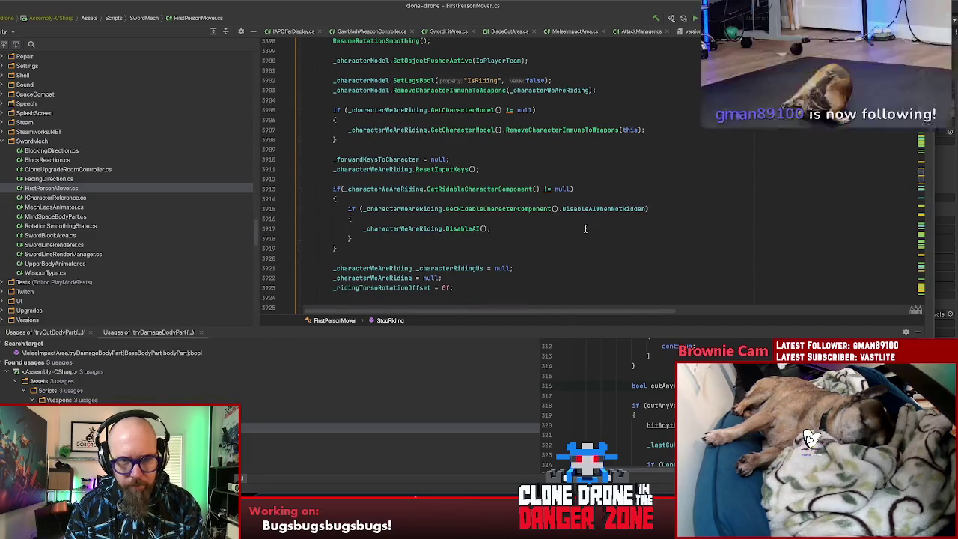
{"action": "scroll", "coordinate": [677, 232], "scroll_direction": "up", "scroll_amount": 2}
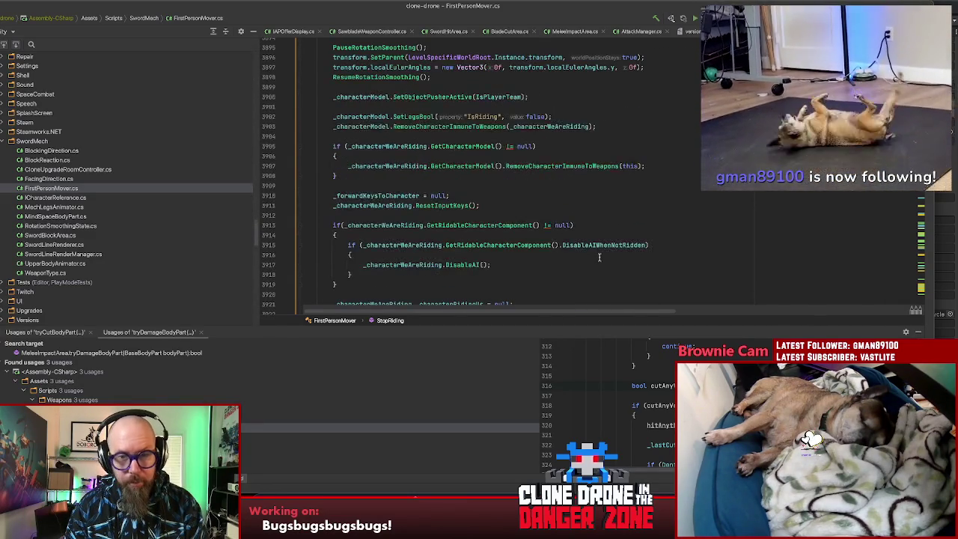
{"action": "scroll", "coordinate": [681, 227], "scroll_direction": "up", "scroll_amount": 4}
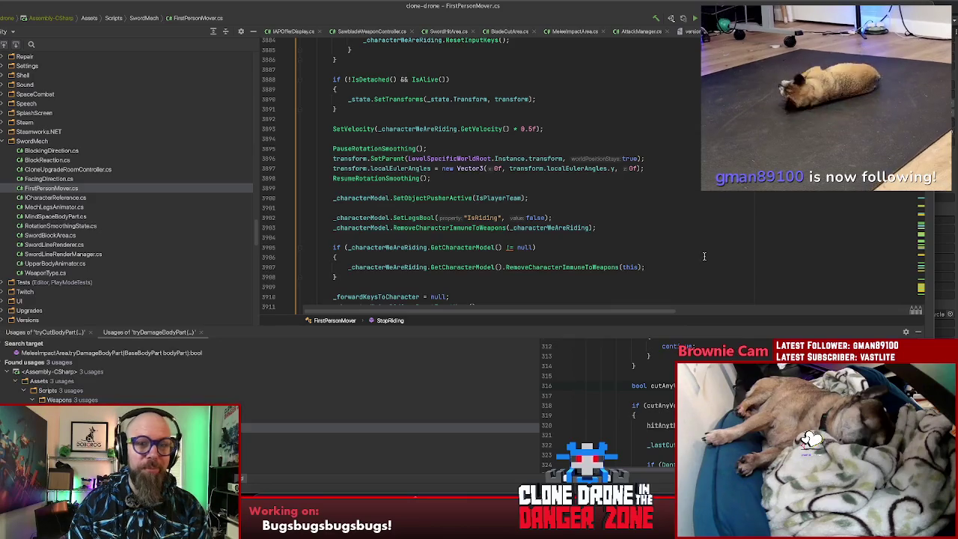
{"action": "scroll", "coordinate": [707, 243], "scroll_direction": "up", "scroll_amount": 6}
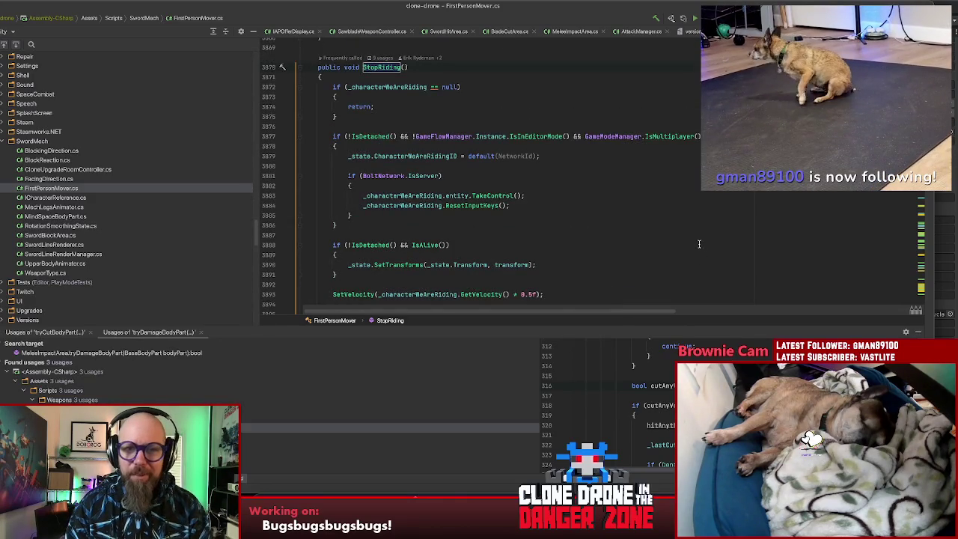
{"action": "scroll", "coordinate": [699, 250], "scroll_direction": "down", "scroll_amount": 8}
{"action": "scroll", "coordinate": [690, 243], "scroll_direction": "up", "scroll_amount": 6}
{"action": "scroll", "coordinate": [690, 243], "scroll_direction": "down", "scroll_amount": 8}
{"action": "scroll", "coordinate": [689, 242], "scroll_direction": "up", "scroll_amount": 6}
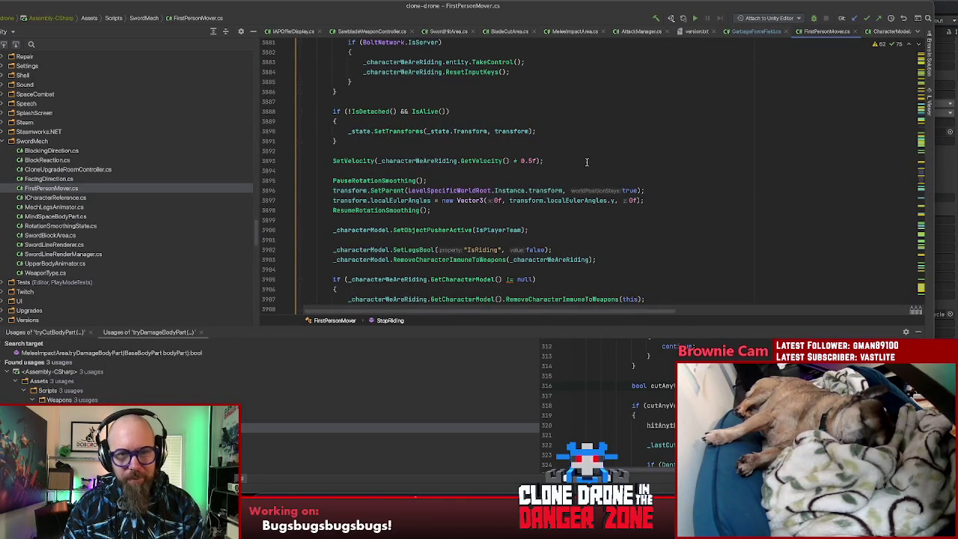
{"action": "scroll", "coordinate": [599, 158], "scroll_direction": "down", "scroll_amount": 12}
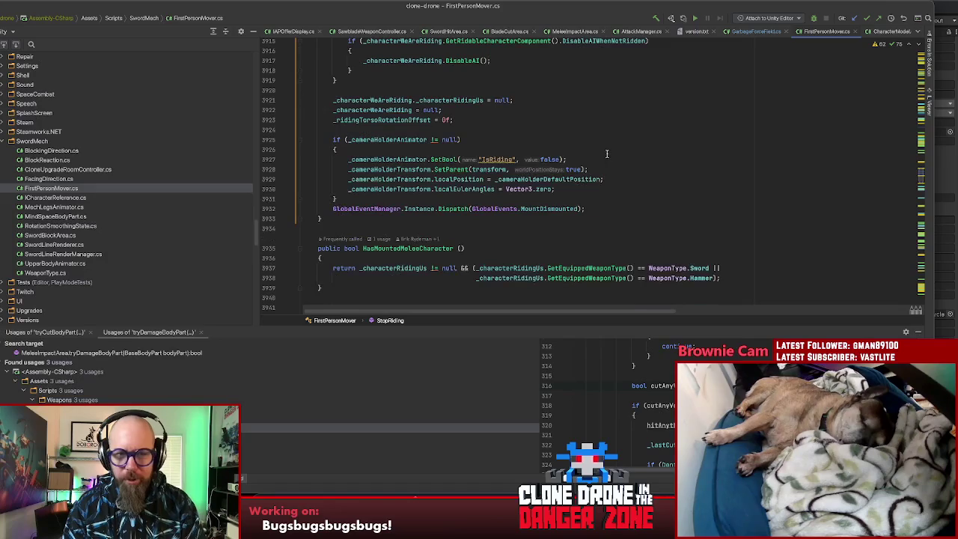
Step: Recheck StopRiding from GarbageForceField.cs, then switch to Unity so scripts recompile
{"action": "key", "text": "ctrl+alt+Left"}
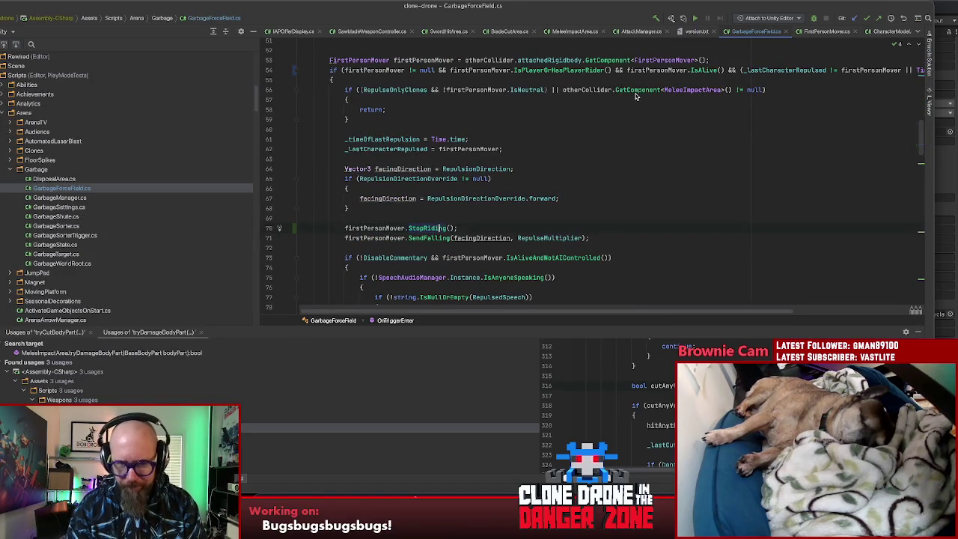
{"action": "left_click", "coordinate": [439, 228], "text": "ctrl"}
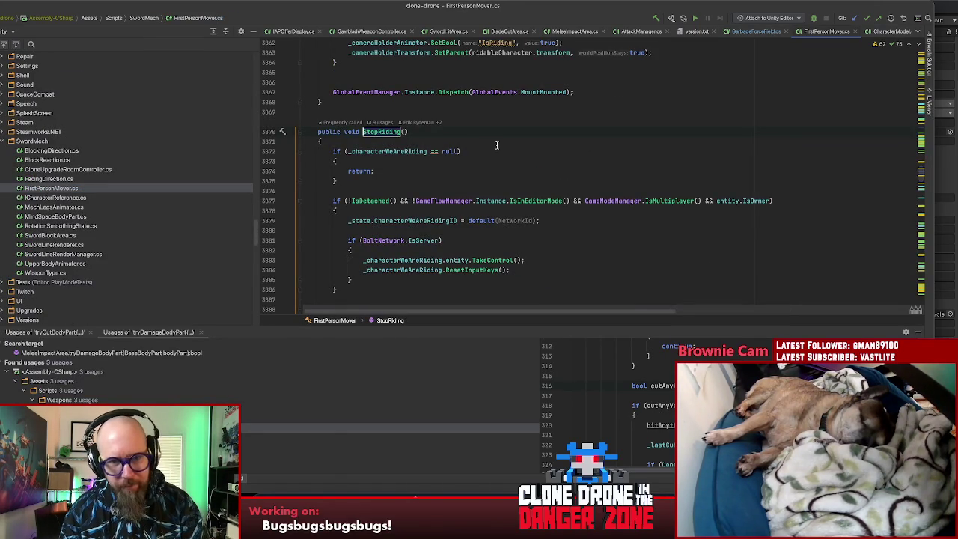
{"action": "key", "text": "ctrl+alt+Left"}
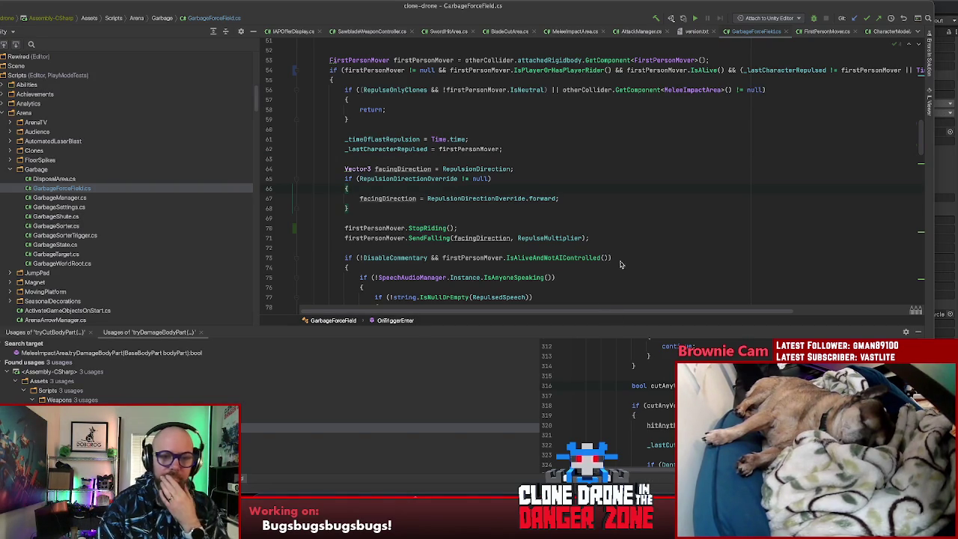
{"action": "key", "text": "super+Tab"}
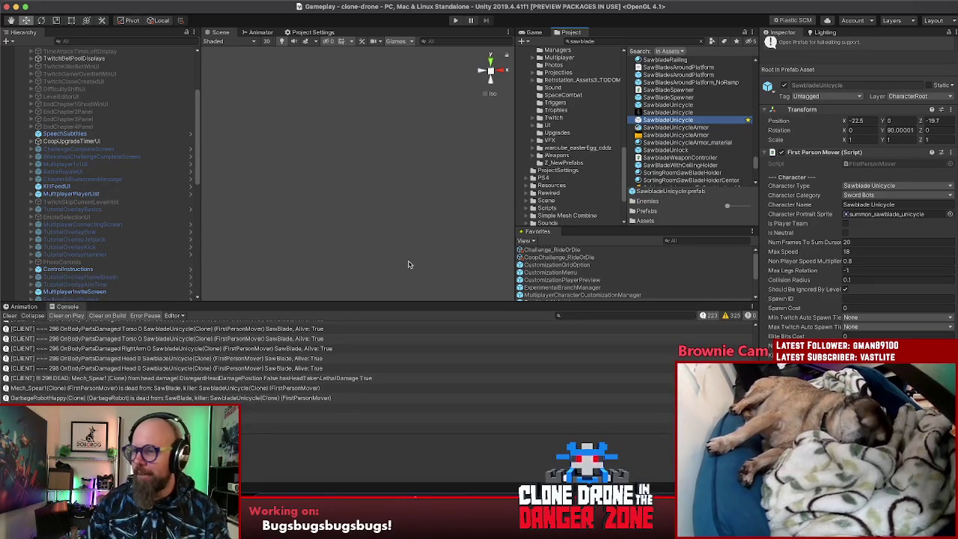
Step: Start play mode to test the recompiled forcefield fix
{"action": "left_click", "coordinate": [455, 21]}
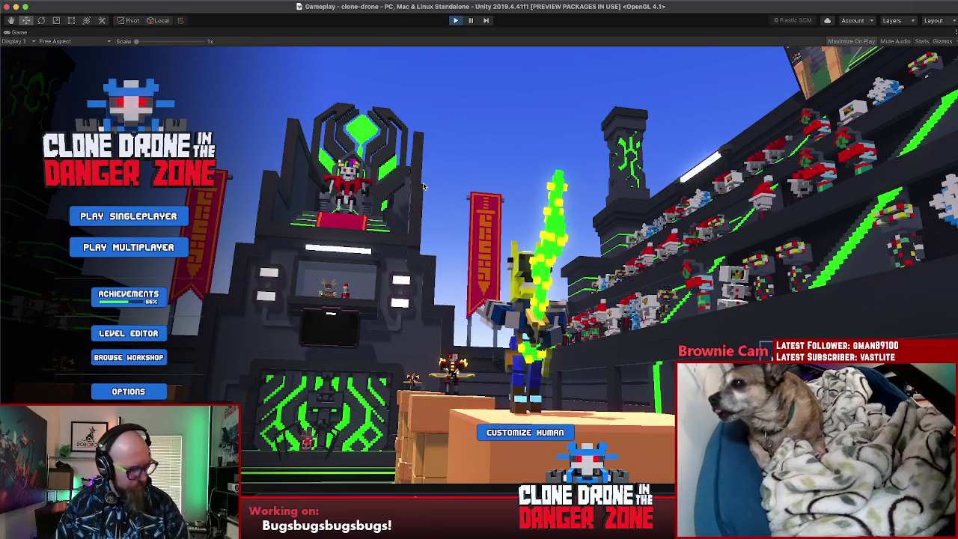
Step: Launch a singleplayer challenge to test the fix, then pause and stop play mode
{"action": "left_click", "coordinate": [128, 215]}
{"action": "left_click", "coordinate": [524, 218]}
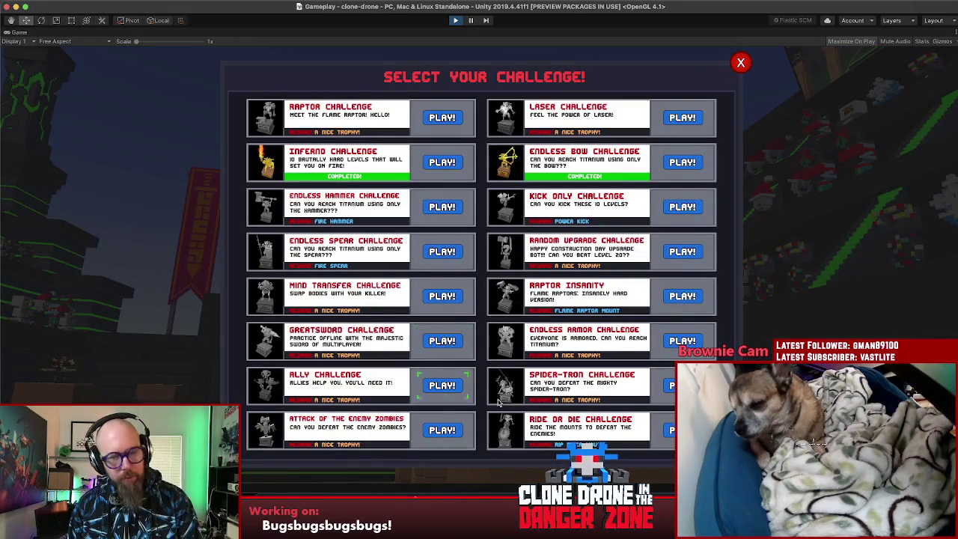
{"action": "left_click", "coordinate": [682, 207]}
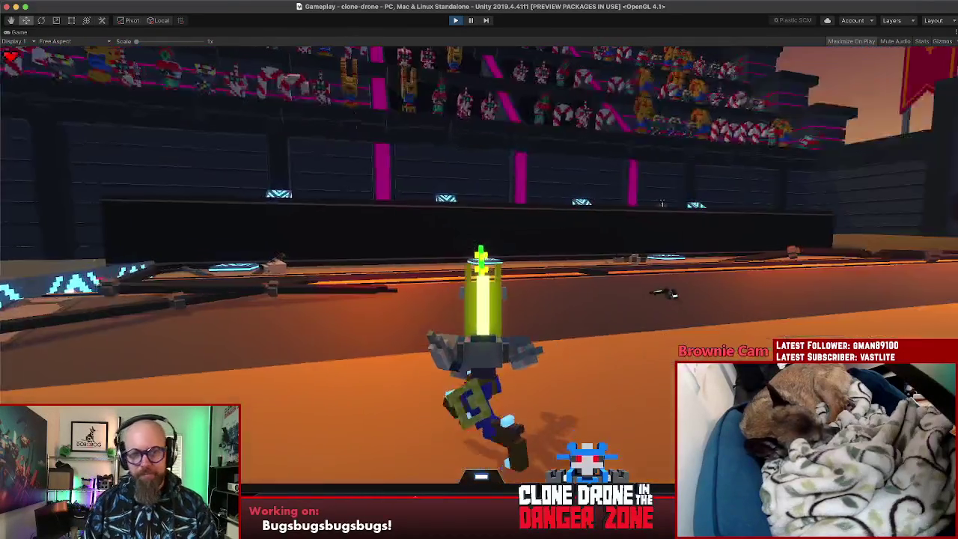
{"action": "key", "text": "Escape"}
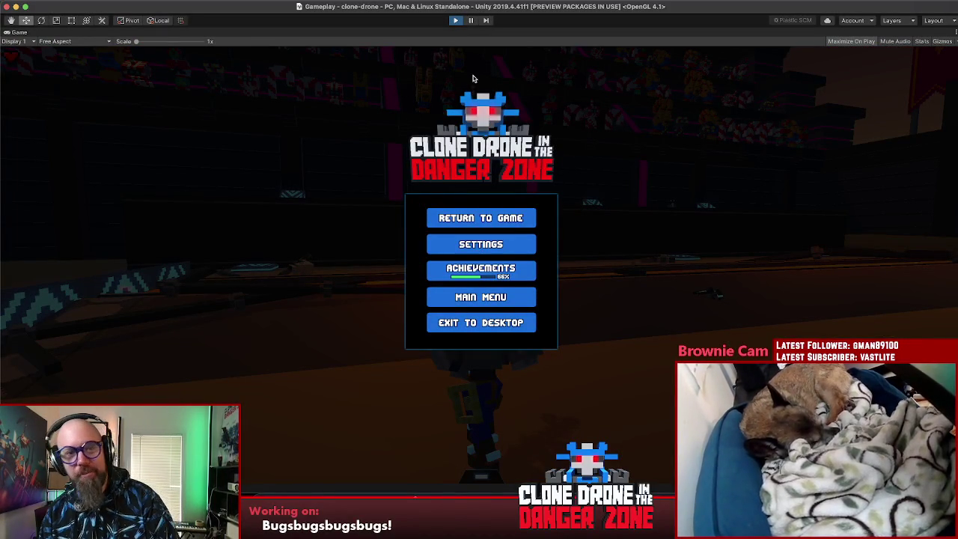
{"action": "key", "text": "super+p"}
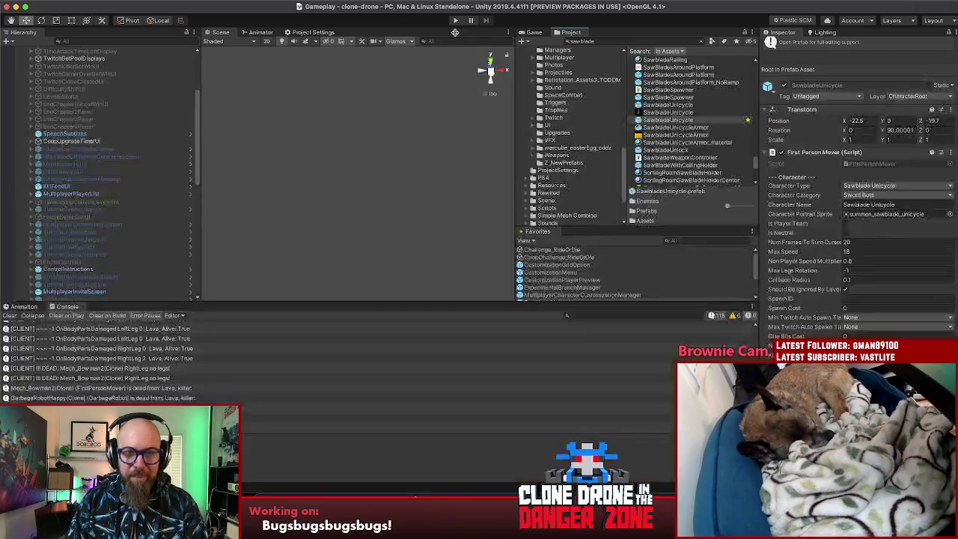
Step: Bump the build number in version.txt from 133 to 134, then view uncommitted changes in Fork
{"action": "key", "text": "super+Tab"}
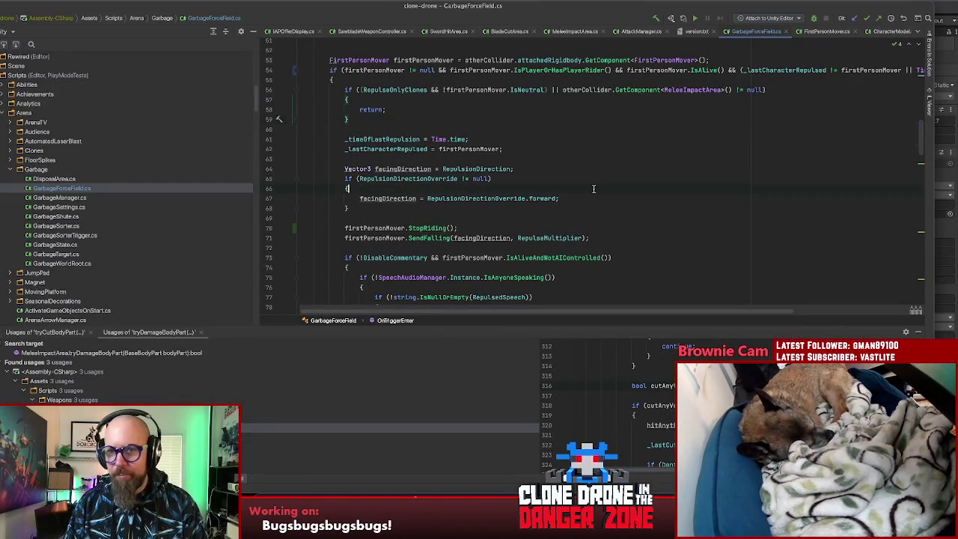
{"action": "left_click", "coordinate": [695, 31]}
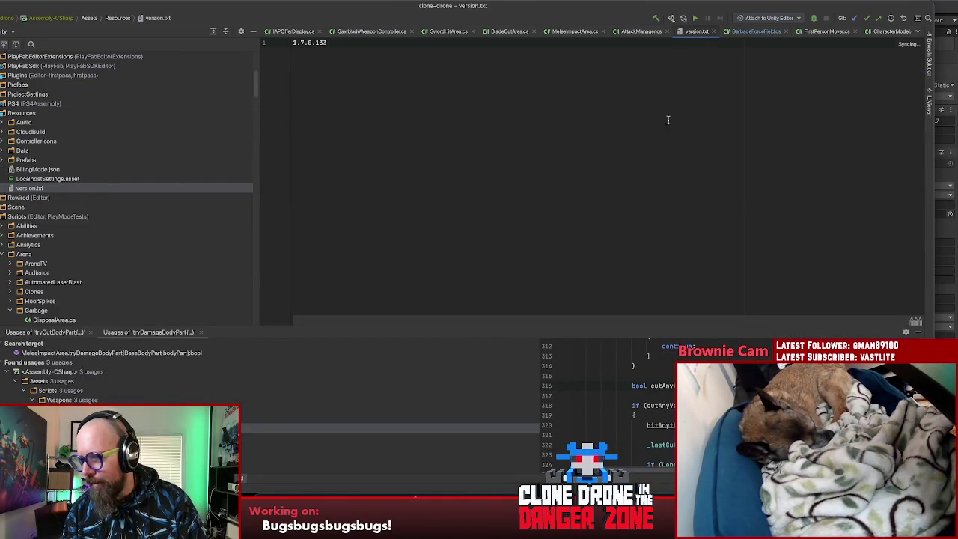
{"action": "key", "text": "BackSpace"}
{"action": "type", "text": "4"}
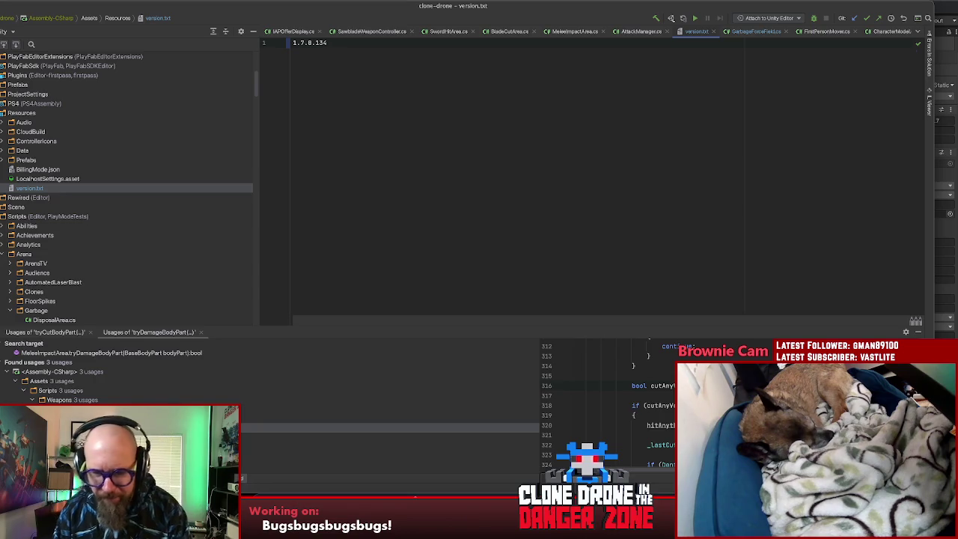
{"action": "key", "text": "super+Tab"}
{"action": "left_click", "coordinate": [338, 104]}
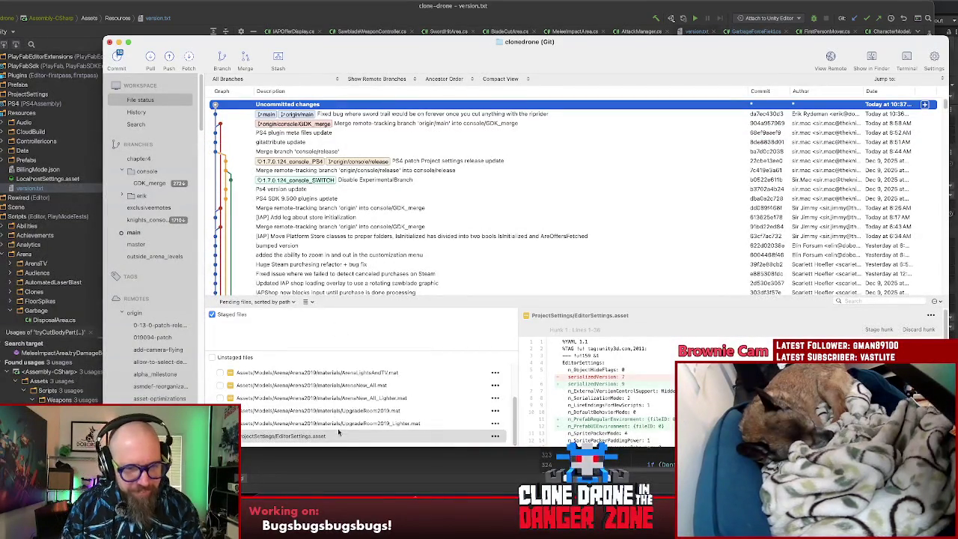
Step: Stage version.txt and GarbageForceField.cs and start the commit message 'Forcefields now knock riders off!'
{"action": "scroll", "coordinate": [339, 434], "scroll_direction": "down", "scroll_amount": 2}
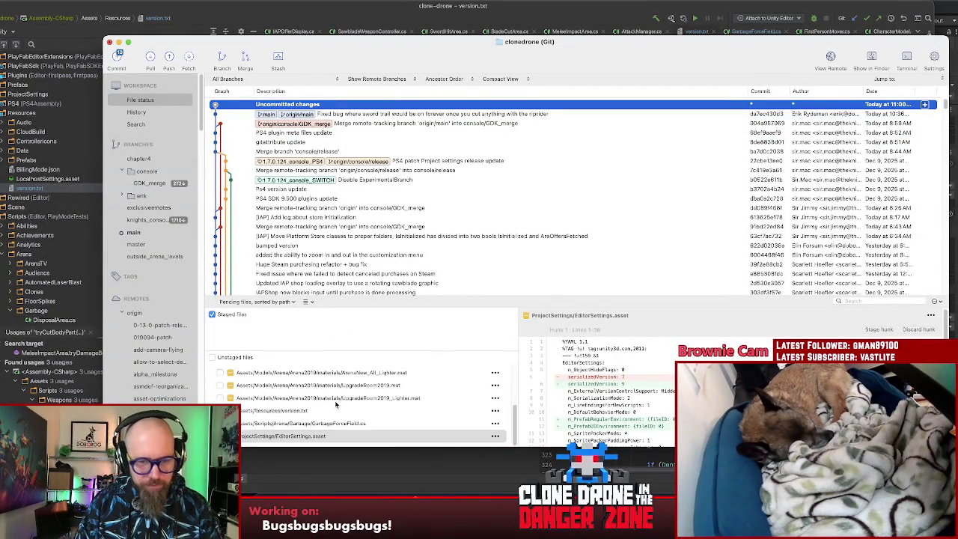
{"action": "left_click", "coordinate": [321, 424]}
{"action": "scroll", "coordinate": [596, 395], "scroll_direction": "down", "scroll_amount": 5}
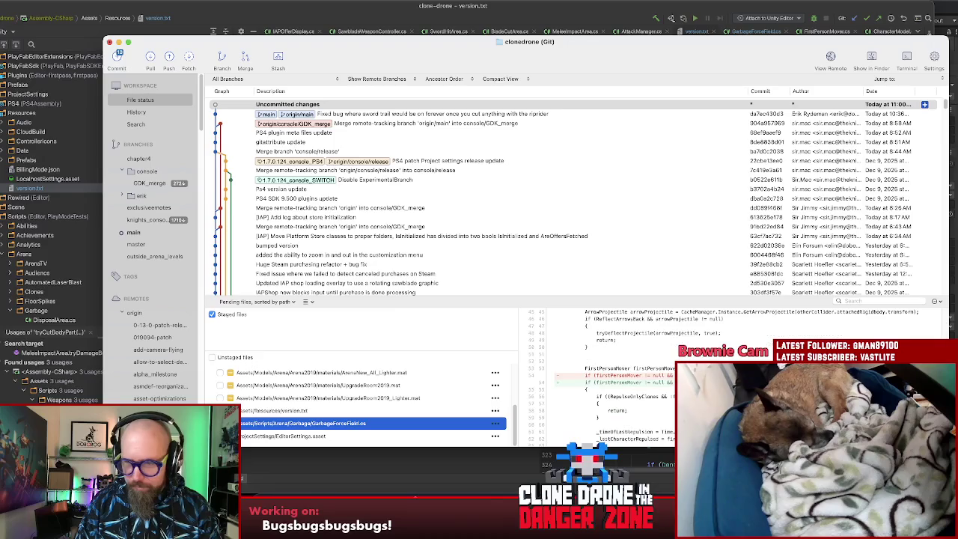
{"action": "left_click", "coordinate": [338, 411], "text": "shift"}
{"action": "left_click_drag", "start_coordinate": [338, 412], "coordinate": [269, 333]}
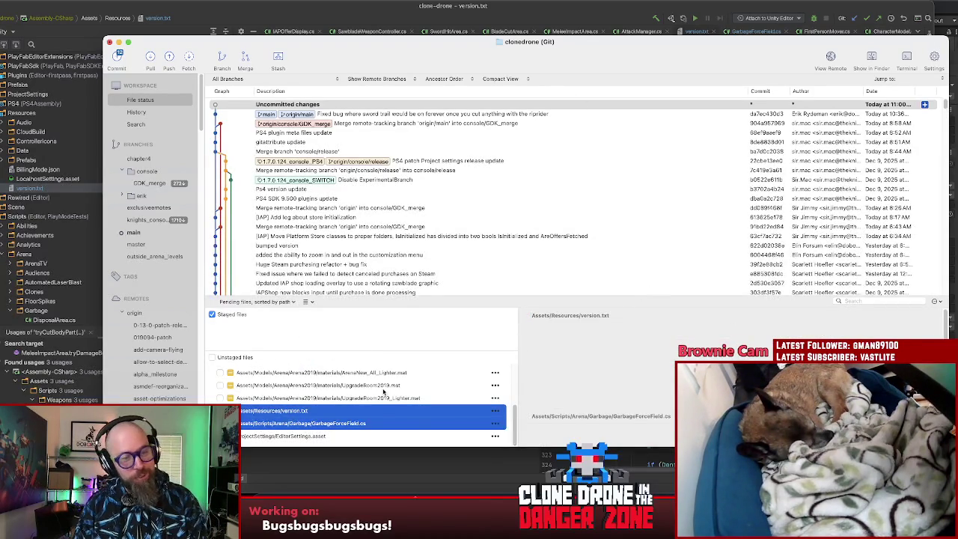
{"action": "left_click_drag", "start_coordinate": [318, 350], "coordinate": [319, 349]}
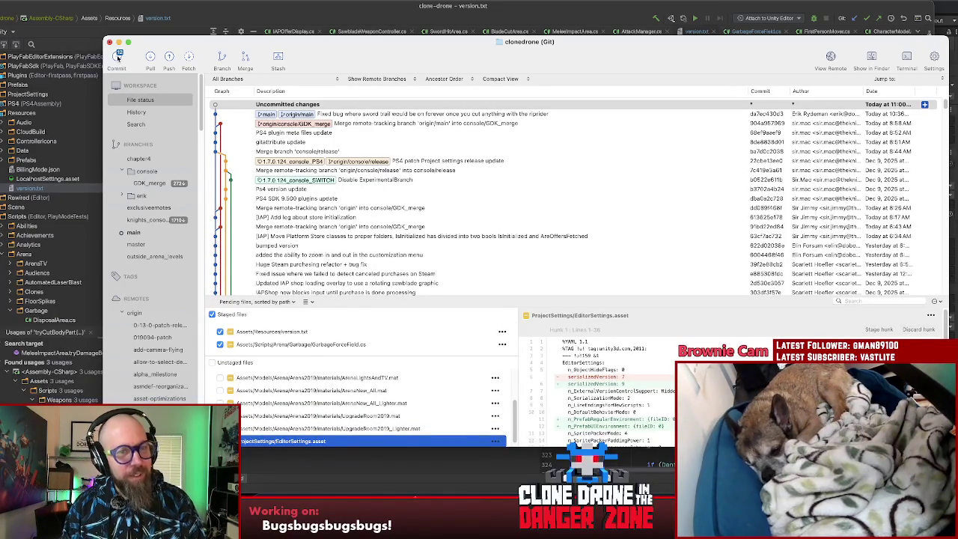
{"action": "left_click", "coordinate": [118, 58]}
{"action": "type", "text": "Forcefields "}
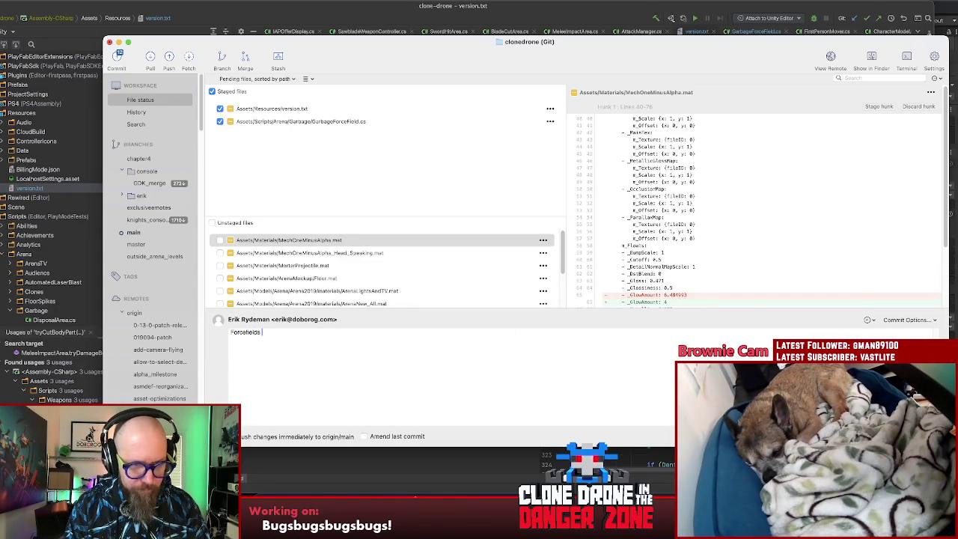
{"action": "type", "text": "now knoc"}
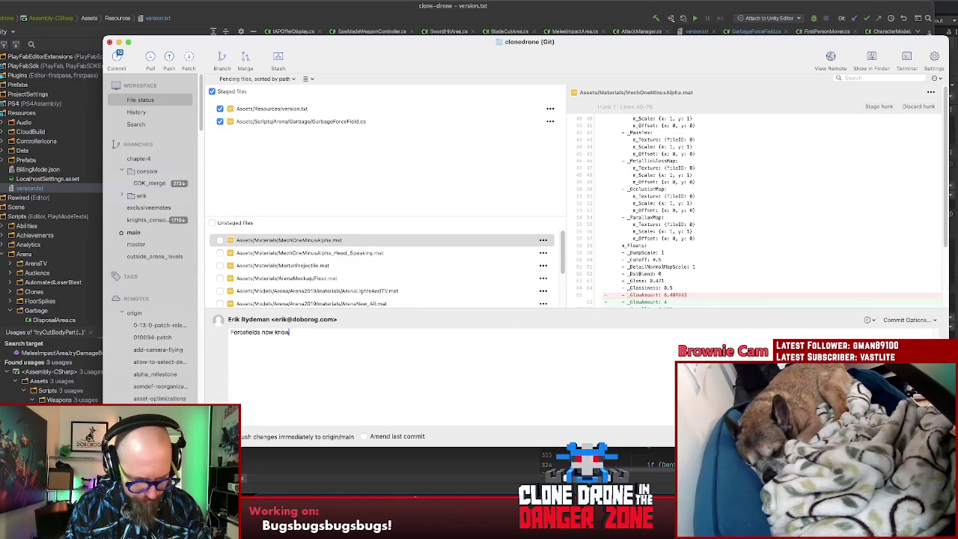
{"action": "type", "text": "k riders off!"}
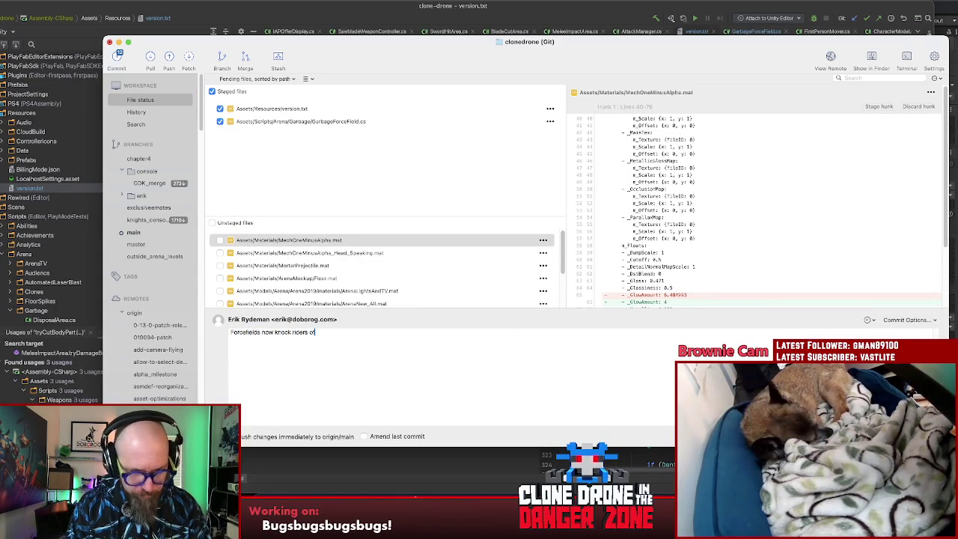
Step: Commit as 'Forcefields now knock human riders off!', review the commit, then switch to Asana
{"action": "left_click", "coordinate": [307, 332]}
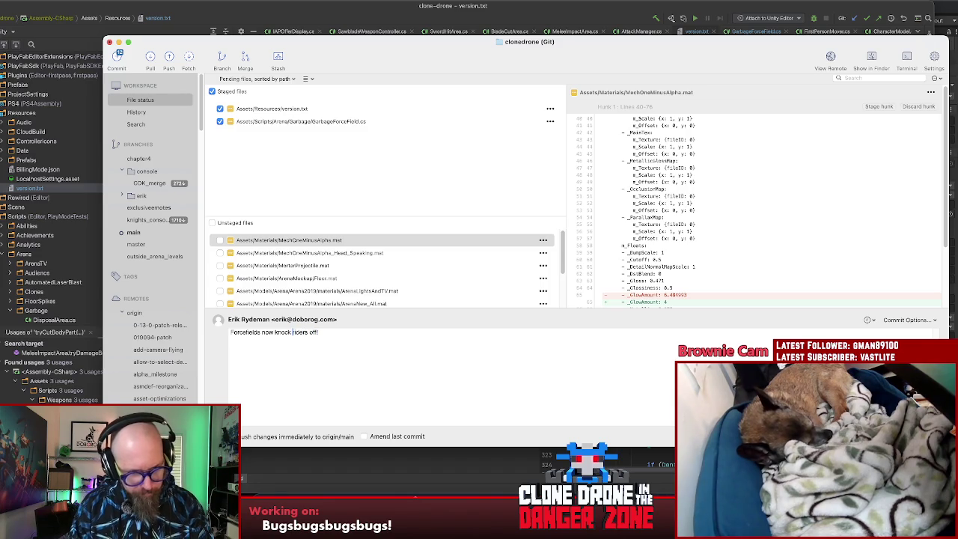
{"action": "type", "text": "human"}
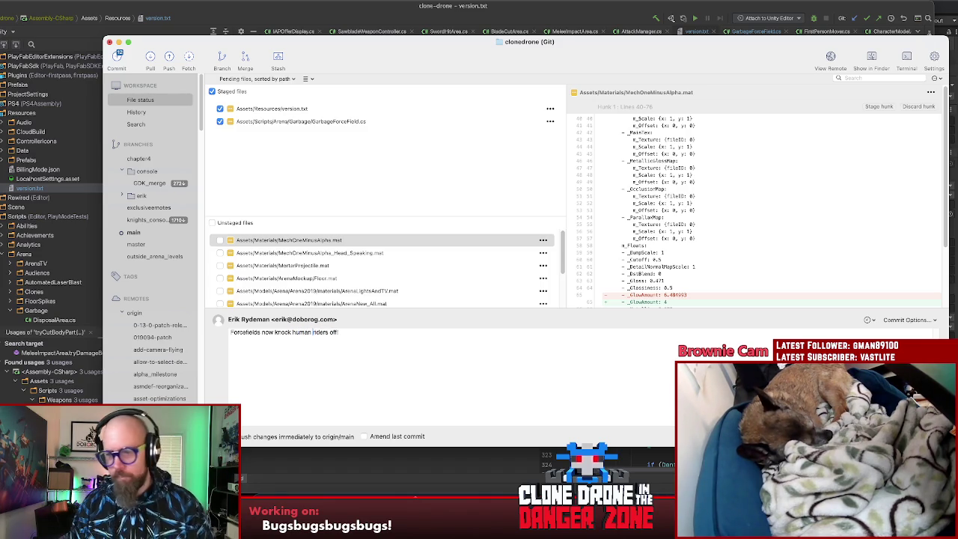
{"action": "key", "text": "super+Return"}
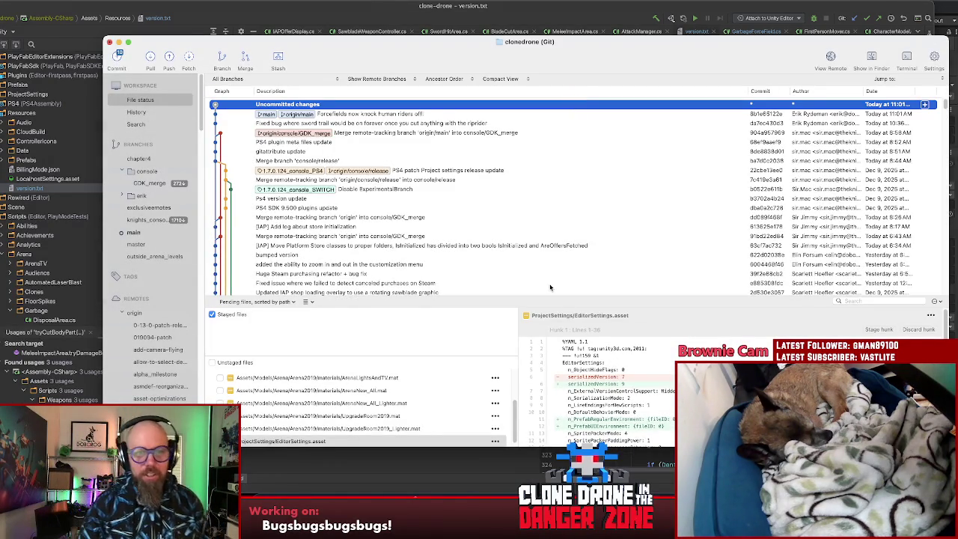
{"action": "key", "text": "Down"}
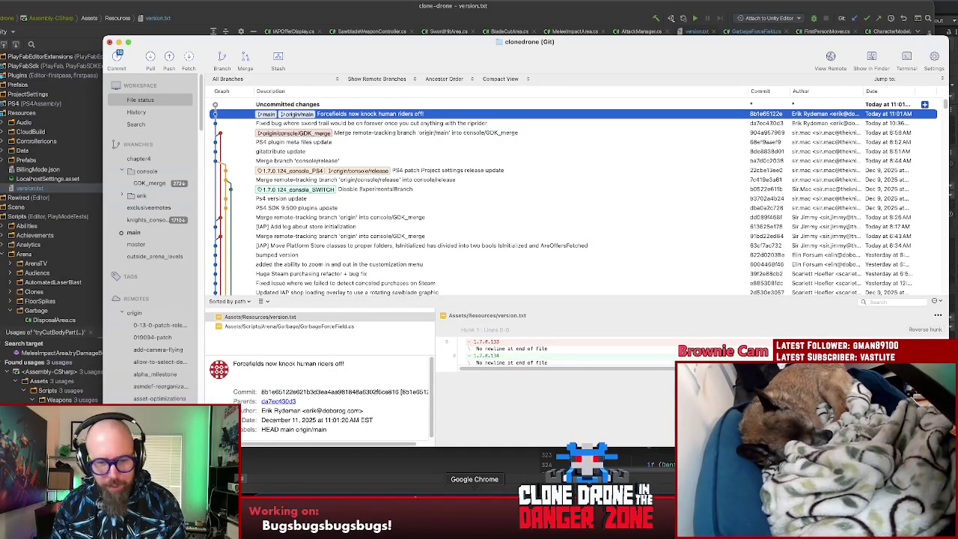
{"action": "left_click", "coordinate": [474, 497]}
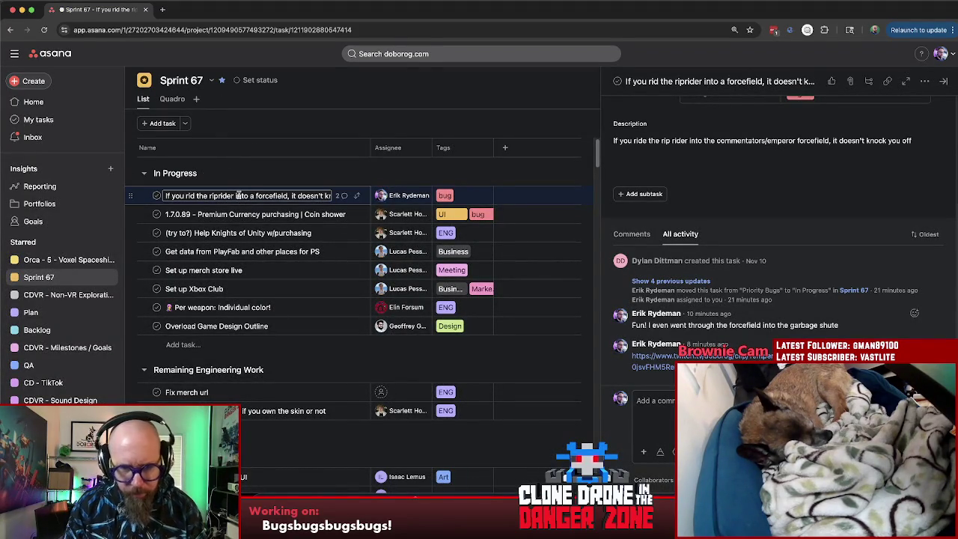
{"action": "left_click", "coordinate": [733, 404]}
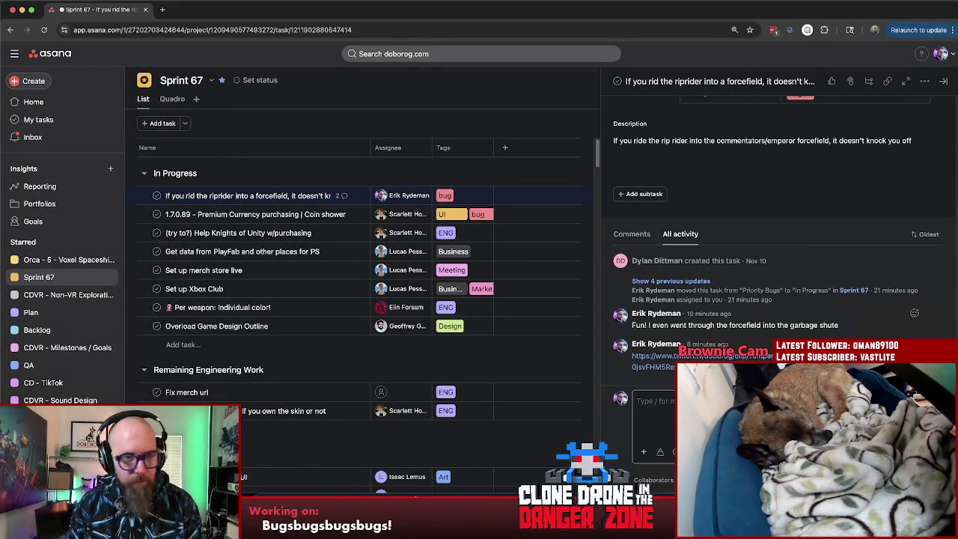
{"action": "scroll", "coordinate": [816, 207], "scroll_direction": "up", "scroll_amount": 5}
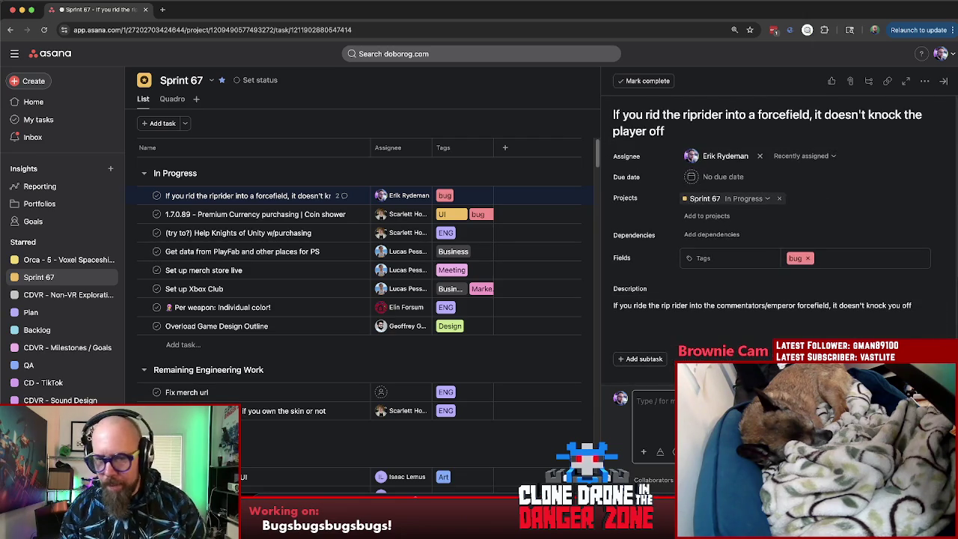
{"action": "type", "text": "@Jonath"}
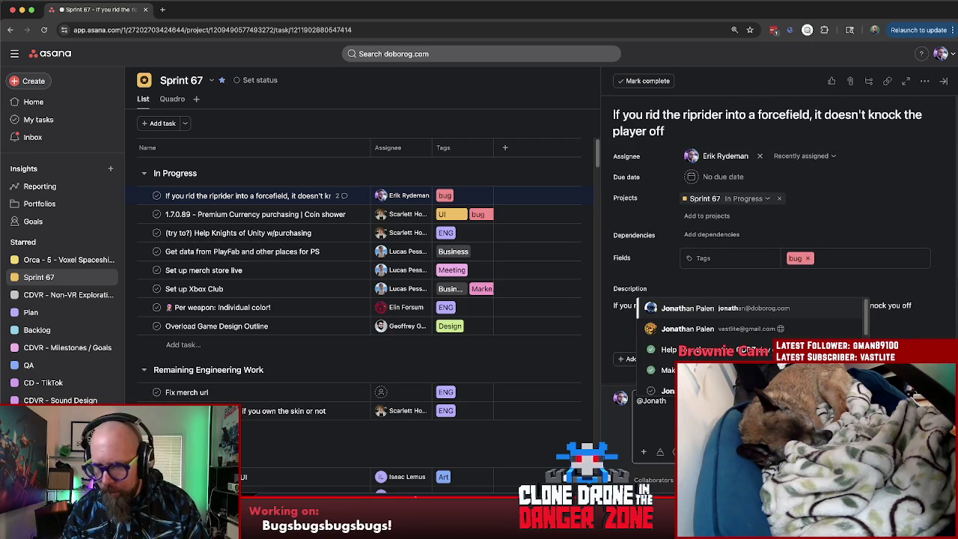
{"action": "left_click", "coordinate": [681, 310]}
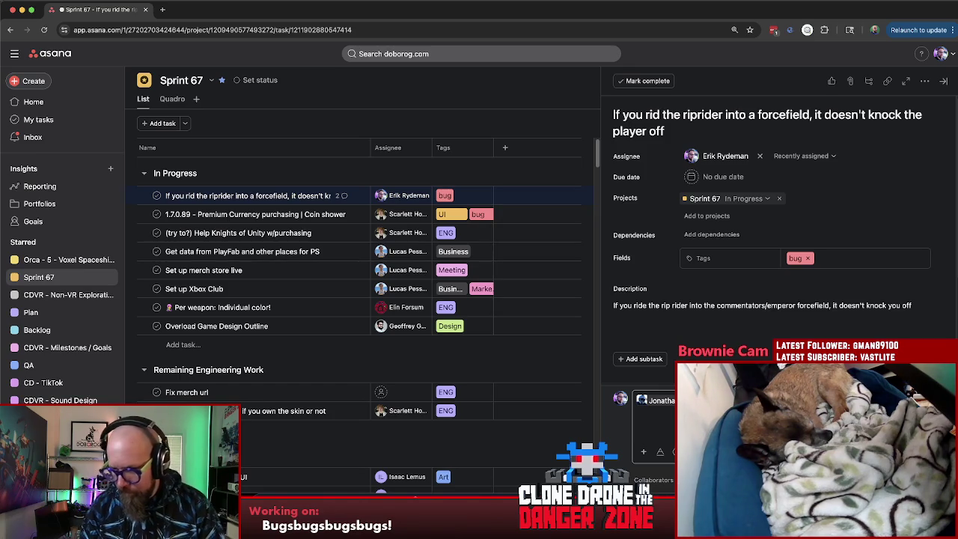
{"action": "scroll", "coordinate": [706, 253], "scroll_direction": "down", "scroll_amount": 5}
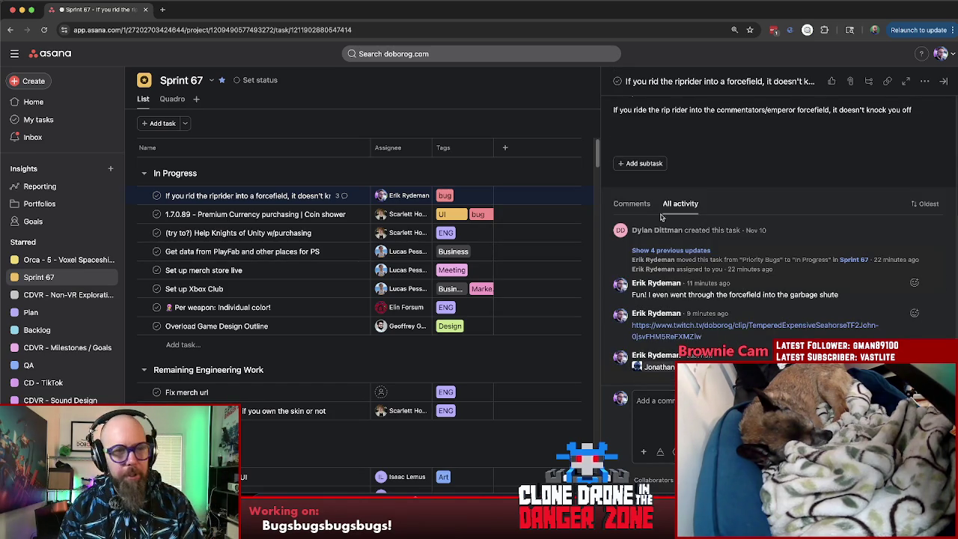
{"action": "scroll", "coordinate": [733, 212], "scroll_direction": "up", "scroll_amount": 5}
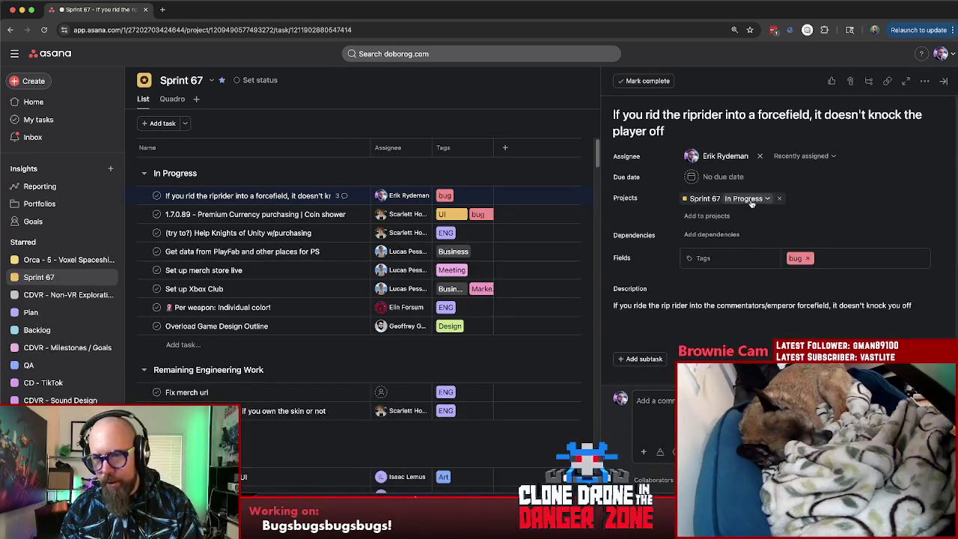
Step: Move the task's Sprint 67 section from In Progress to For Testing
{"action": "left_click", "coordinate": [748, 199]}
{"action": "left_click", "coordinate": [670, 381]}
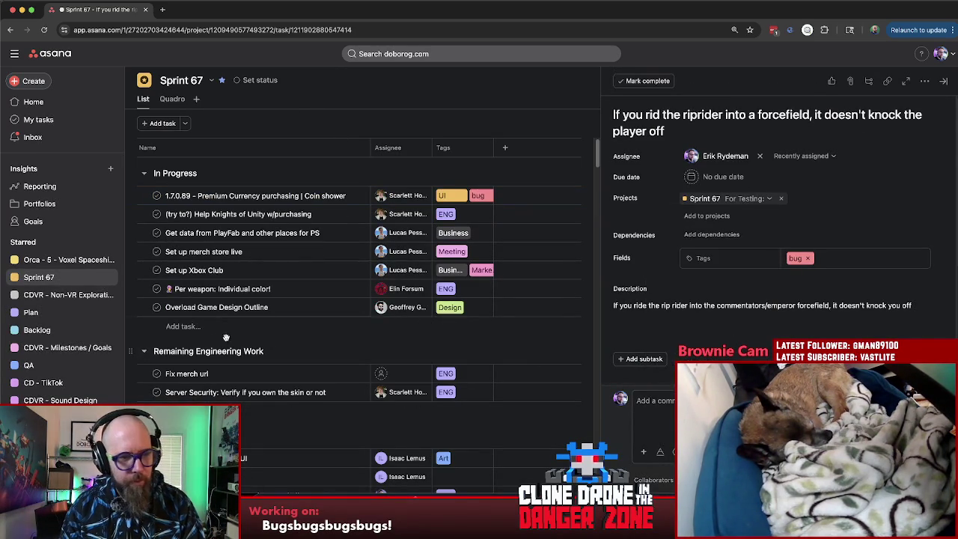
{"action": "scroll", "coordinate": [295, 326], "scroll_direction": "down", "scroll_amount": 3}
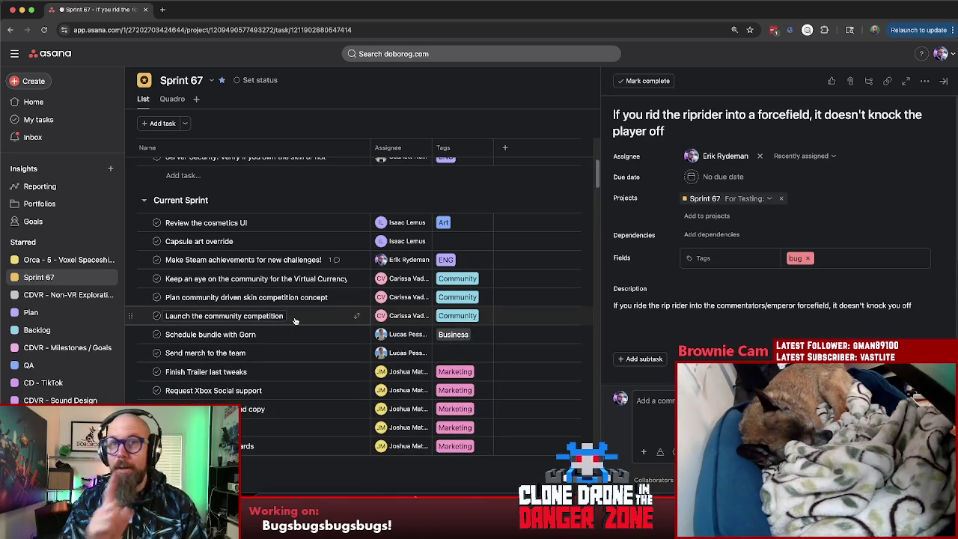
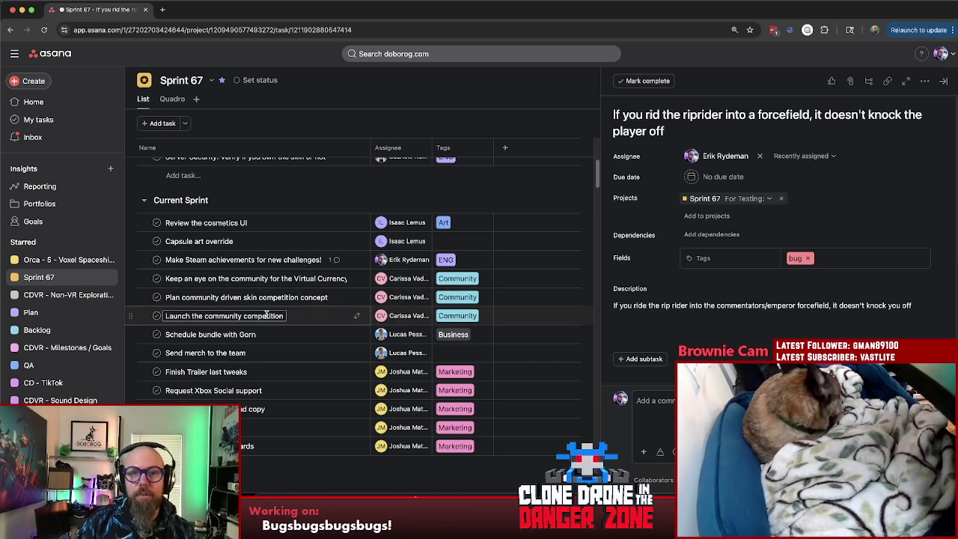
Step: Open the 'Improve rip rider kicked behavior' task and read through its description
{"action": "scroll", "coordinate": [263, 317], "scroll_direction": "down", "scroll_amount": 3}
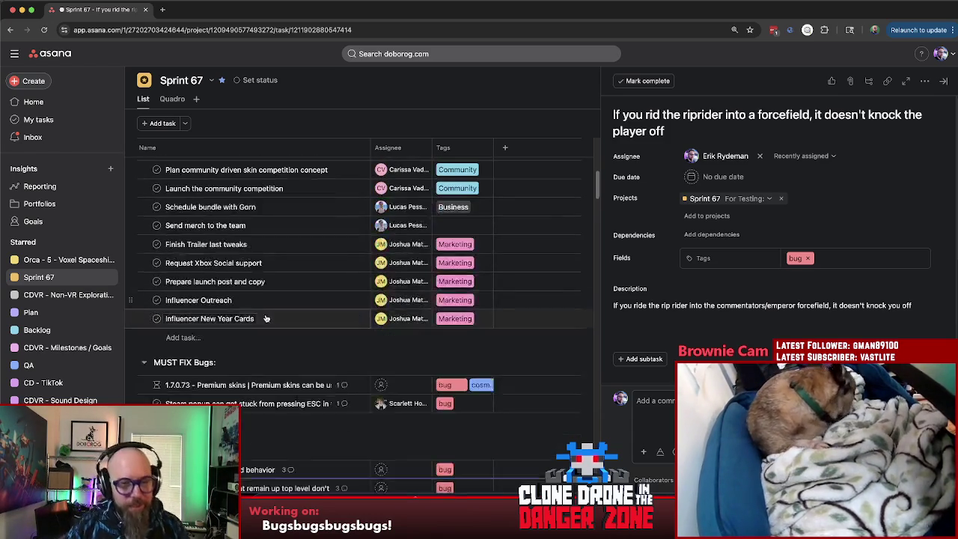
{"action": "scroll", "coordinate": [263, 318], "scroll_direction": "down", "scroll_amount": 3}
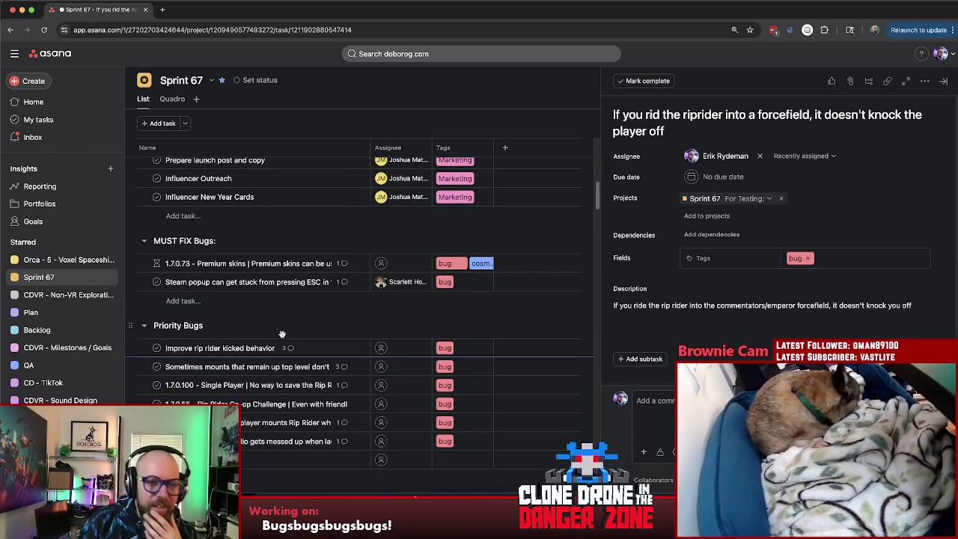
{"action": "left_click", "coordinate": [224, 348]}
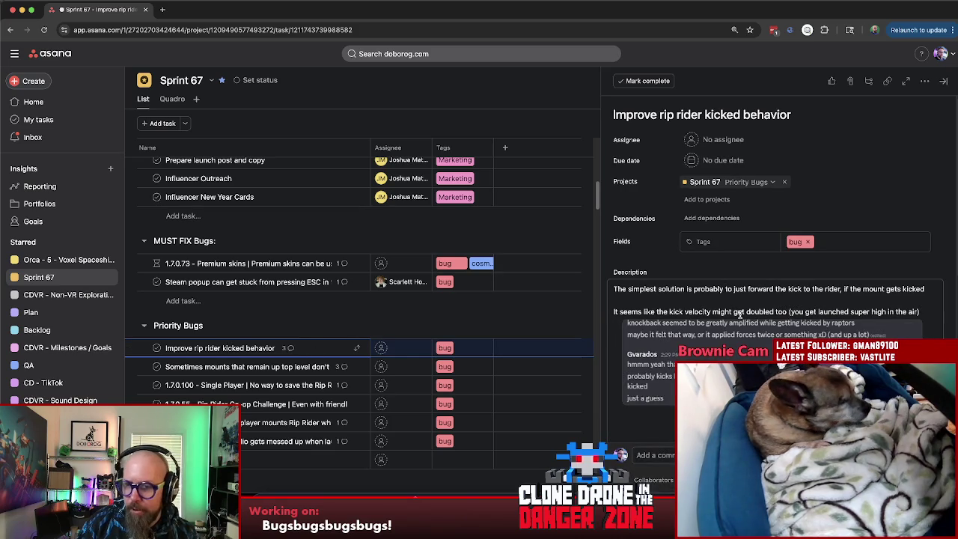
{"action": "left_click_drag", "start_coordinate": [686, 289], "coordinate": [876, 288]}
{"action": "left_click", "coordinate": [654, 310]}
{"action": "left_click_drag", "start_coordinate": [656, 312], "coordinate": [876, 311]}
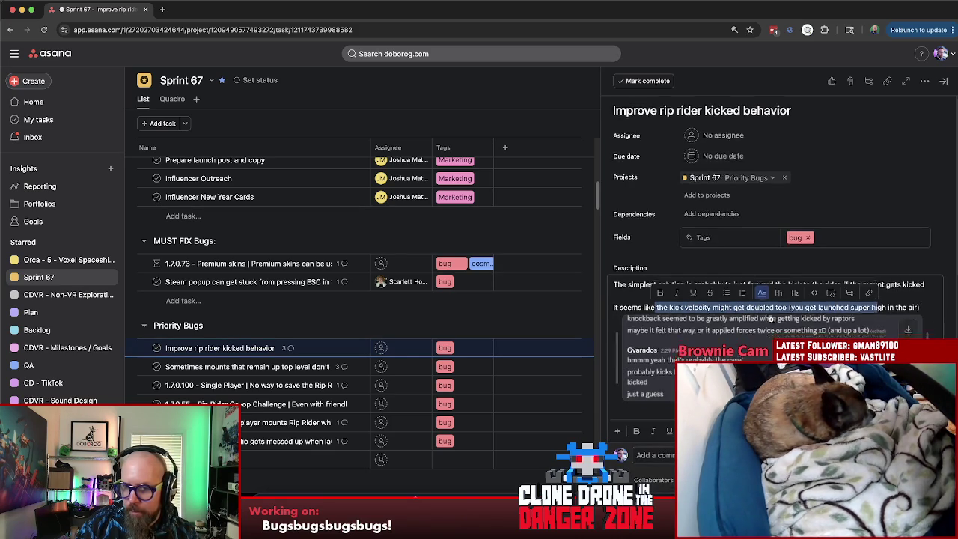
{"action": "scroll", "coordinate": [772, 322], "scroll_direction": "down", "scroll_amount": 3}
{"action": "scroll", "coordinate": [772, 322], "scroll_direction": "down", "scroll_amount": 2}
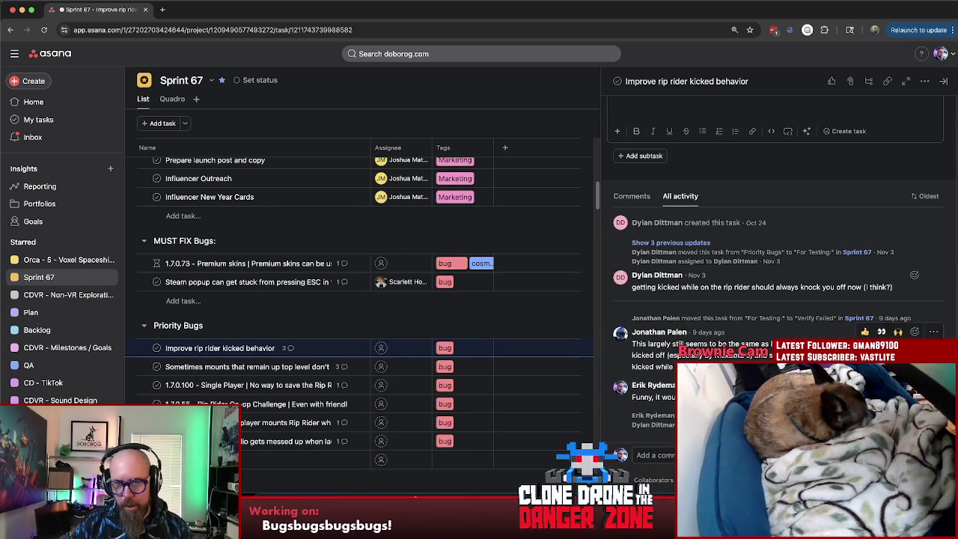
{"action": "scroll", "coordinate": [778, 314], "scroll_direction": "up", "scroll_amount": 5}
Step: Move the task from Priority Bugs to In Progress and assign it to a teammate
{"action": "left_click", "coordinate": [752, 181]}
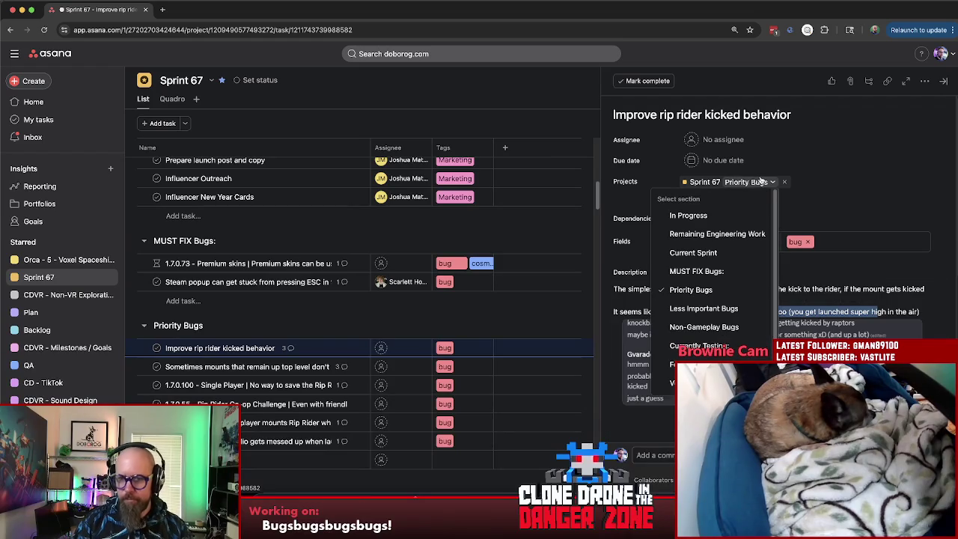
{"action": "left_click", "coordinate": [699, 217]}
{"action": "left_click", "coordinate": [705, 140]}
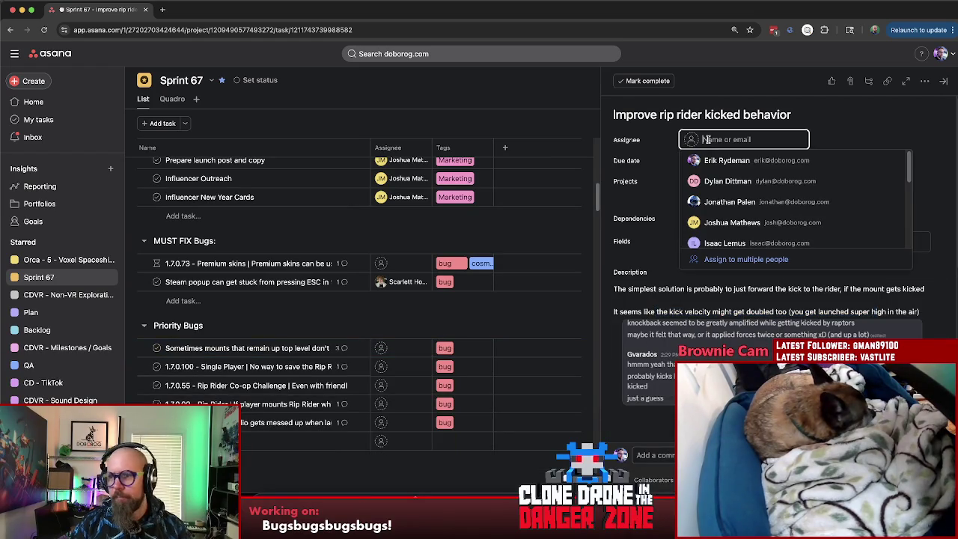
{"action": "left_click", "coordinate": [722, 160]}
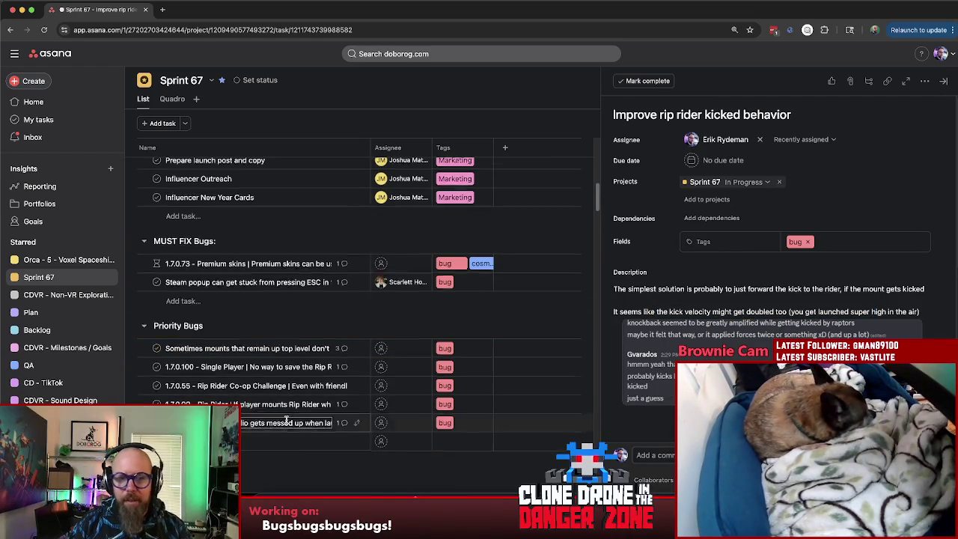
{"action": "scroll", "coordinate": [287, 422], "scroll_direction": "up", "scroll_amount": 10}
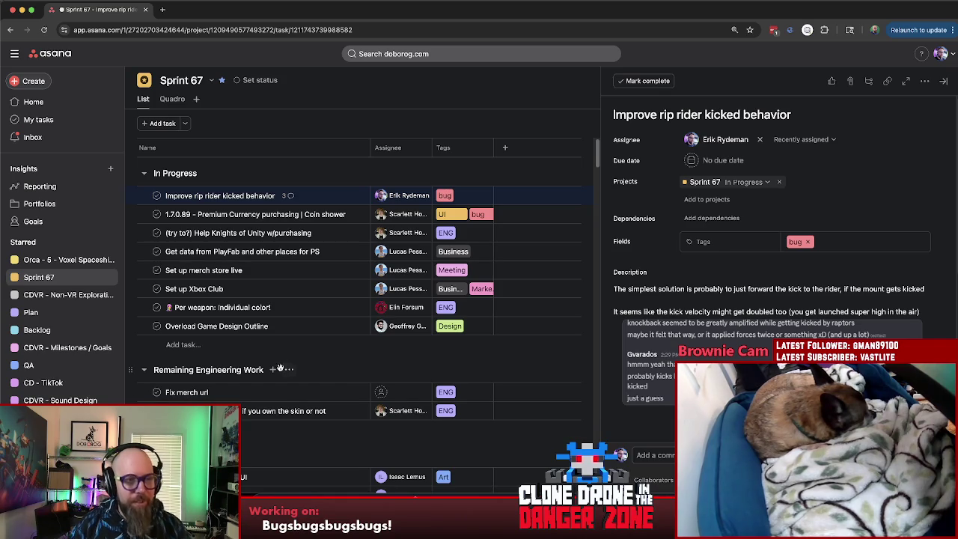
{"action": "key", "text": "super+Tab"}
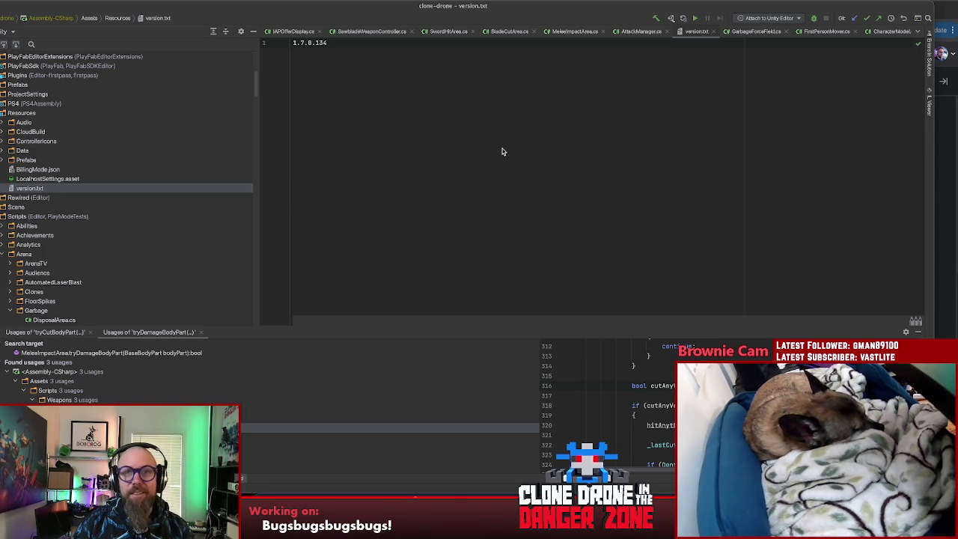
Step: Confirm version.txt reads 1.7.8.134 in Rider, then bring the Unity editor forward
{"action": "key", "text": "super+Tab"}
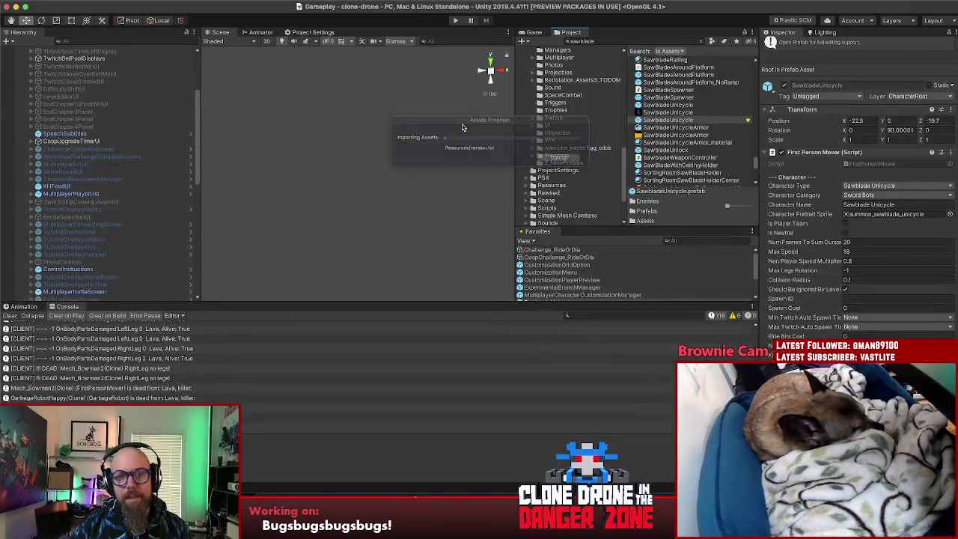
Step: Run the game in Play mode and open its level editor from the main menu
{"action": "left_click", "coordinate": [454, 21]}
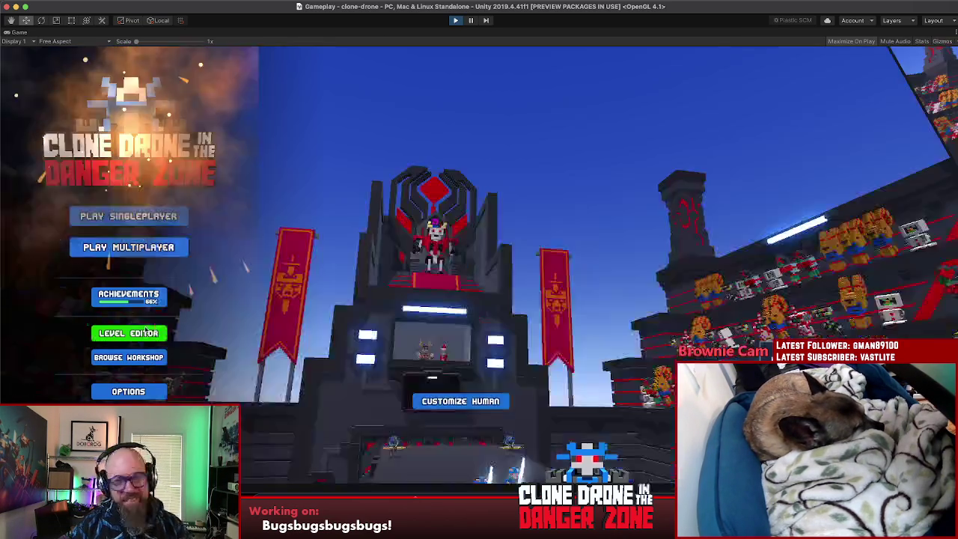
{"action": "left_click", "coordinate": [128, 332]}
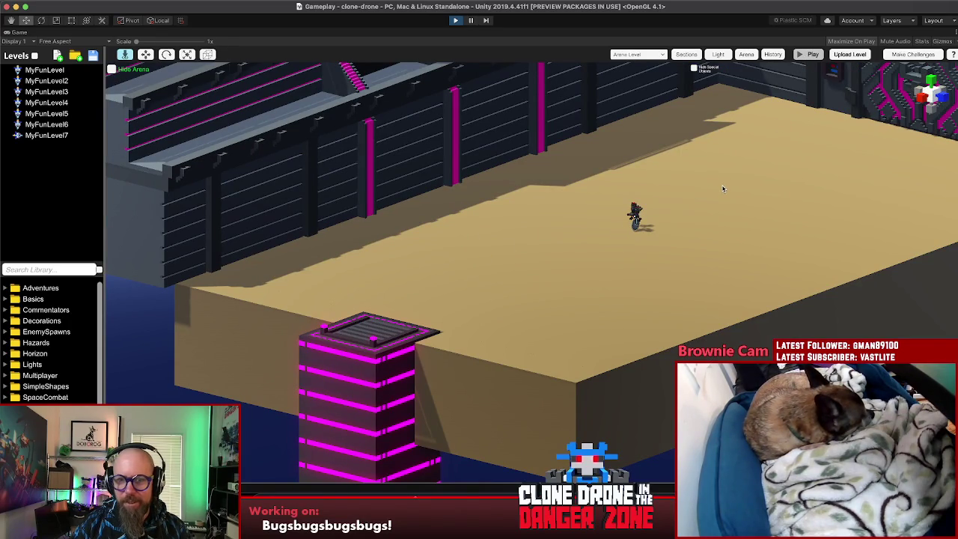
Step: Place an AI trigger zone against the arena's back wall
{"action": "left_click", "coordinate": [809, 55]}
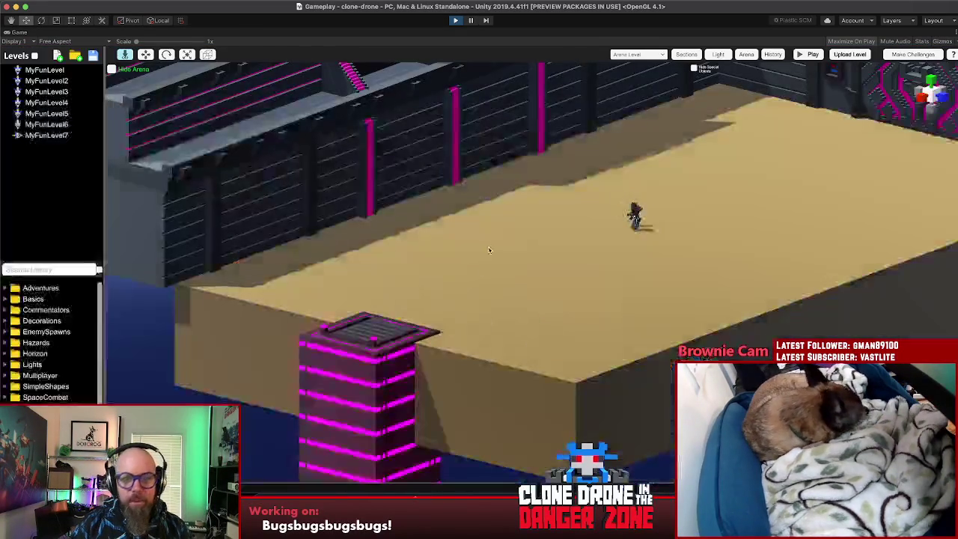
{"action": "left_click", "coordinate": [634, 223]}
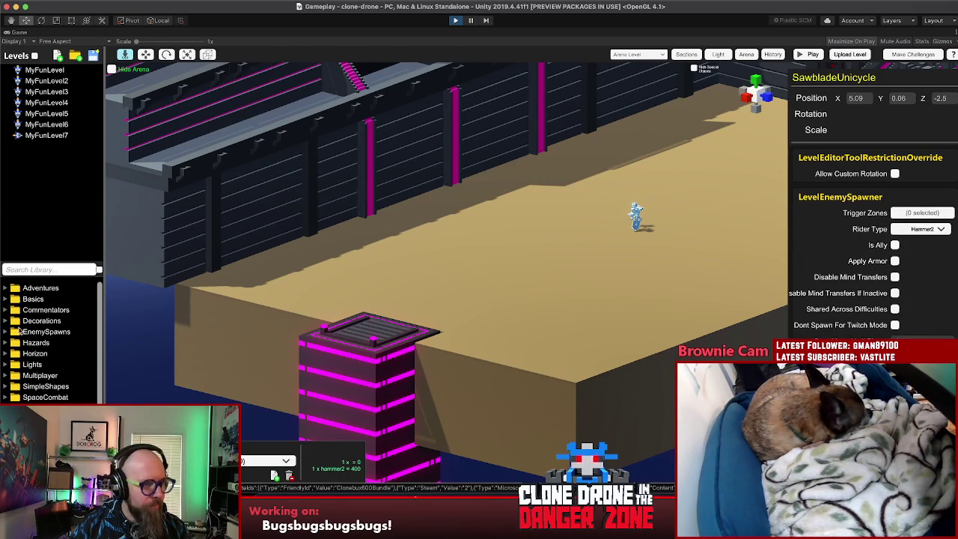
{"action": "scroll", "coordinate": [35, 379], "scroll_direction": "down", "scroll_amount": 2}
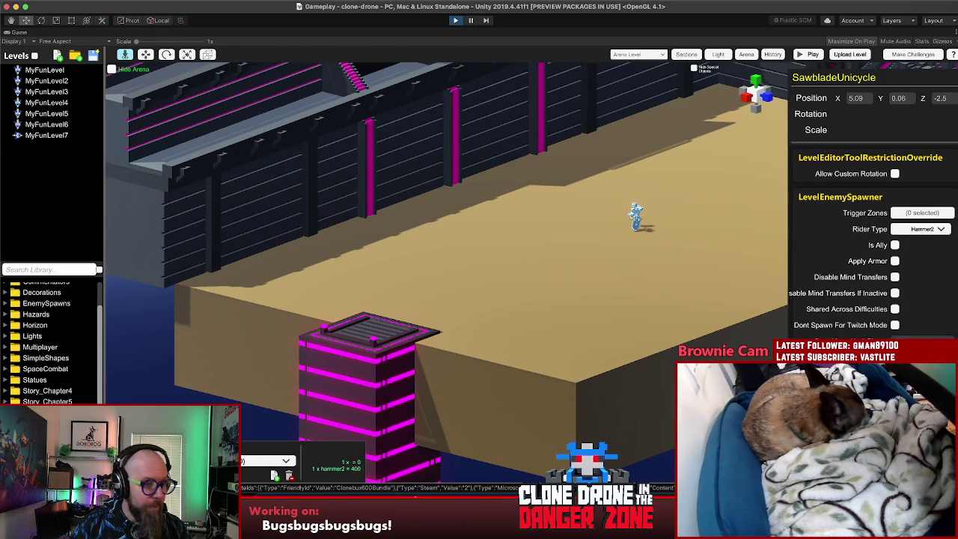
{"action": "mouse_move", "coordinate": [35, 379]}
{"action": "left_mouse_down"}
{"action": "mouse_move", "coordinate": [458, 269]}
{"action": "mouse_move", "coordinate": [518, 201]}
{"action": "mouse_move", "coordinate": [385, 248]}
{"action": "mouse_move", "coordinate": [379, 222]}
{"action": "left_mouse_up"}
Step: Move the SawbladeUnicycle enemy toward the front of the floor and link it to trigger zone A
{"action": "left_click", "coordinate": [637, 215]}
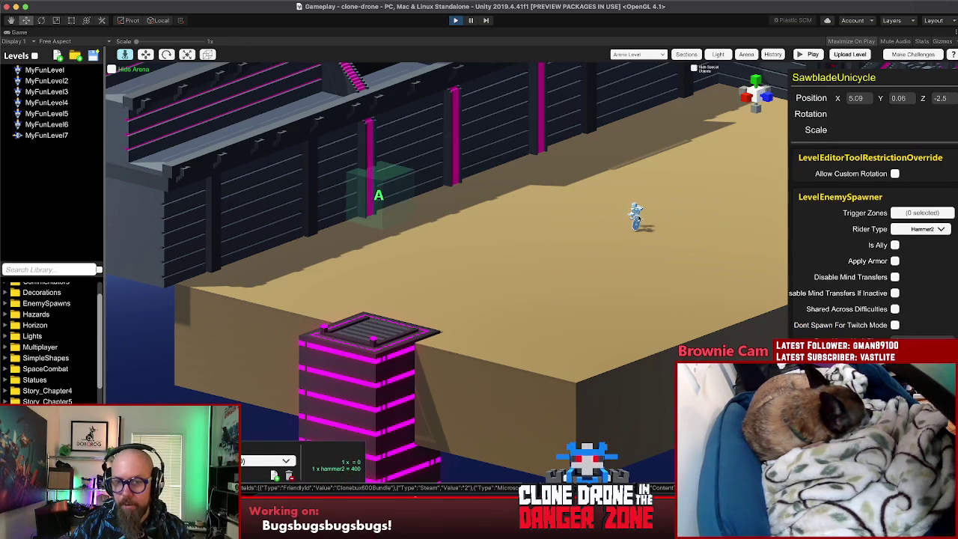
{"action": "mouse_move", "coordinate": [603, 248]}
{"action": "left_mouse_down"}
{"action": "mouse_move", "coordinate": [461, 318]}
{"action": "mouse_move", "coordinate": [570, 321]}
{"action": "left_mouse_up"}
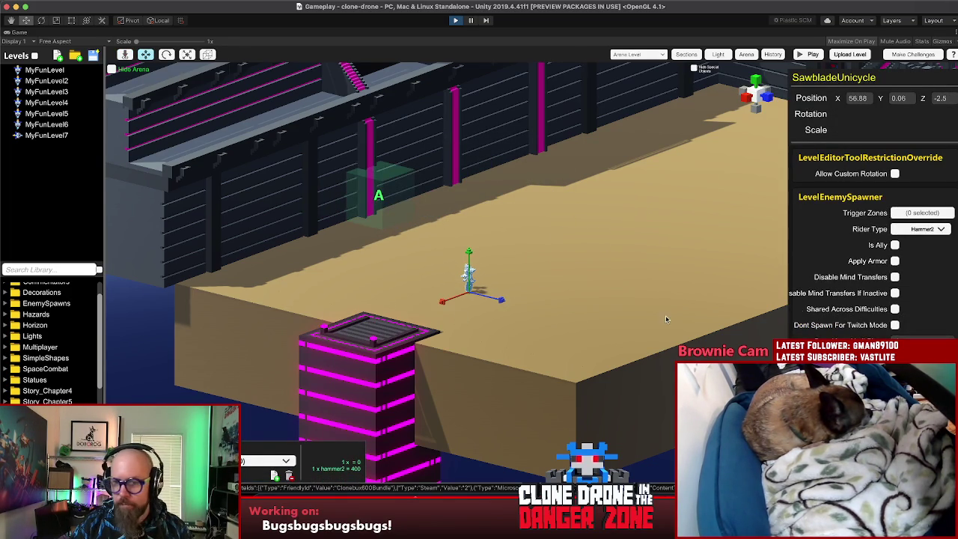
{"action": "mouse_move", "coordinate": [442, 302]}
{"action": "left_mouse_down"}
{"action": "mouse_move", "coordinate": [645, 258]}
{"action": "mouse_move", "coordinate": [492, 343]}
{"action": "mouse_move", "coordinate": [439, 360]}
{"action": "left_mouse_up"}
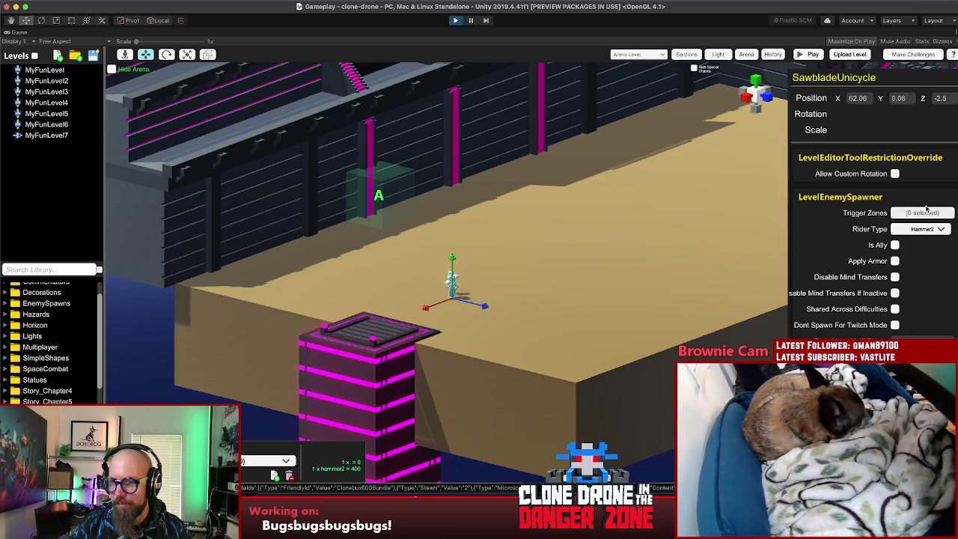
{"action": "left_click", "coordinate": [929, 214]}
{"action": "left_click", "coordinate": [376, 169]}
{"action": "left_click", "coordinate": [521, 109]}
{"action": "left_click", "coordinate": [588, 248]}
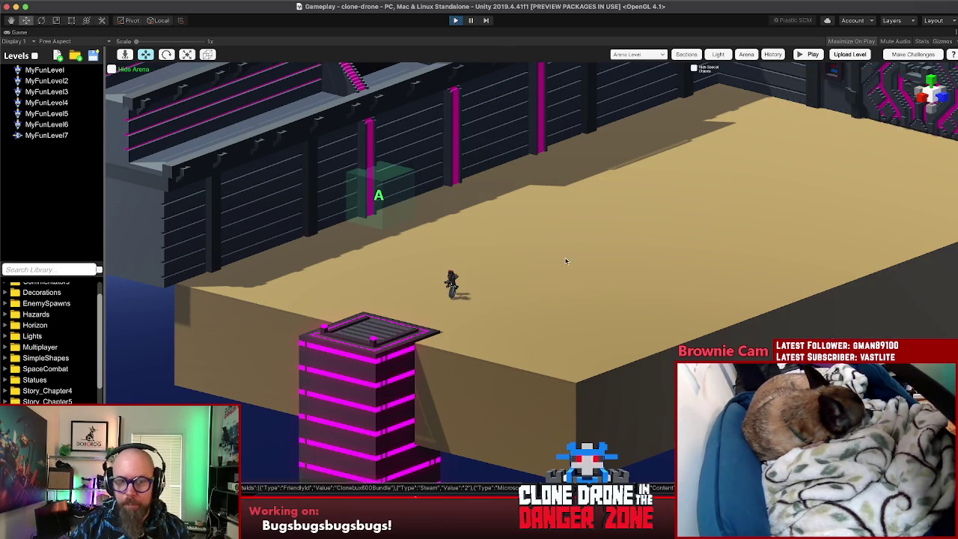
Step: Duplicate the rider enemy, position the copies beside it, and playtest the level
{"action": "left_click", "coordinate": [452, 295]}
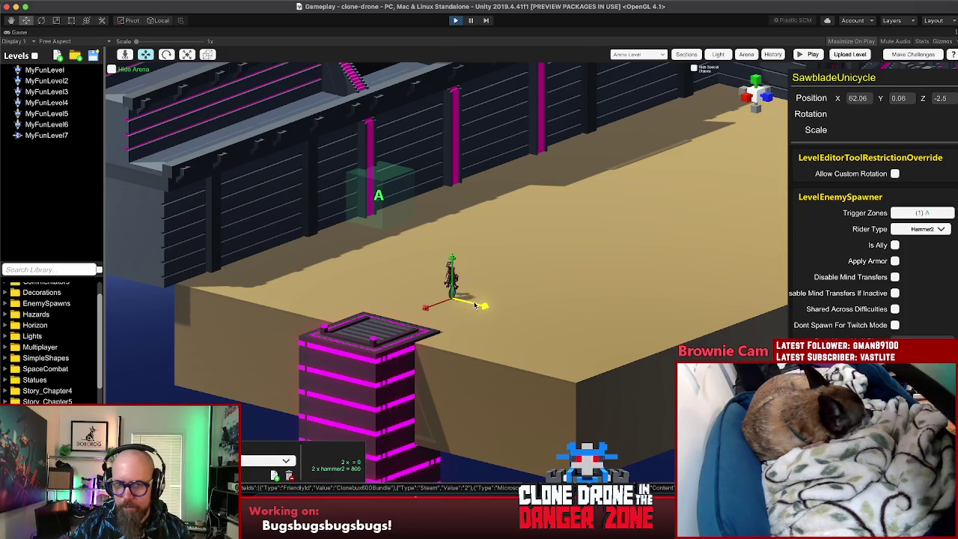
{"action": "key", "text": "ctrl+d"}
{"action": "left_click_drag", "start_coordinate": [474, 305], "coordinate": [410, 289]}
{"action": "left_click", "coordinate": [599, 217]}
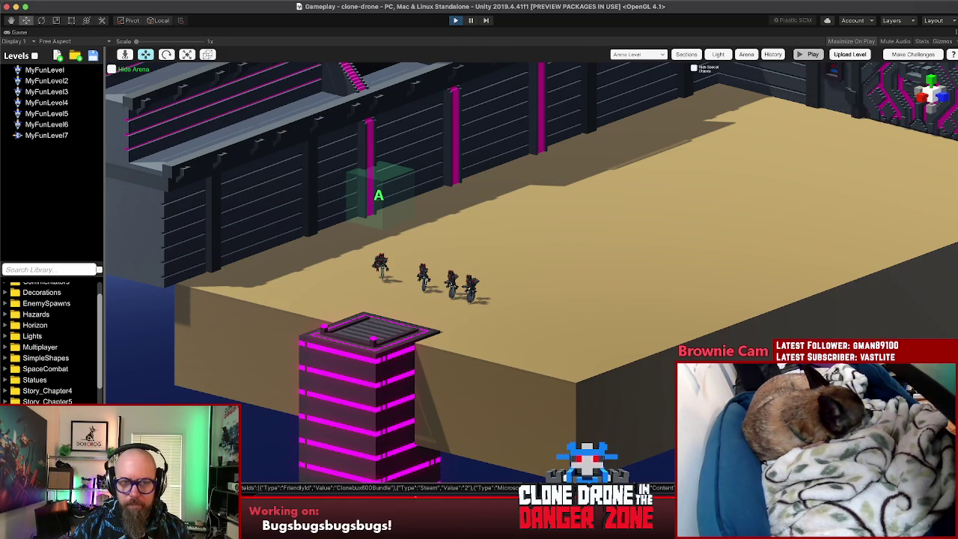
{"action": "left_click", "coordinate": [812, 55]}
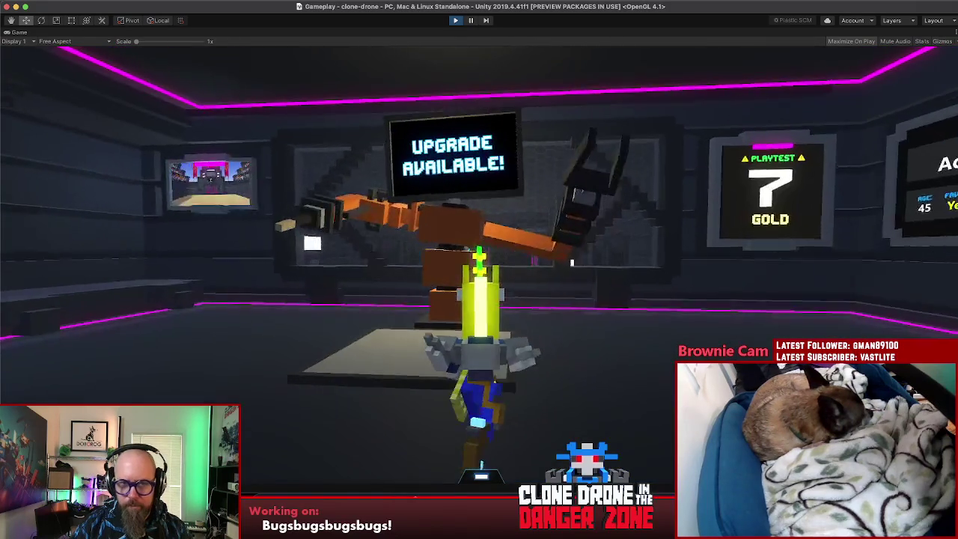
Step: Unlock the Kick upgrade at the terminal and walk the robot out to the arena
{"action": "key", "text": "w"}
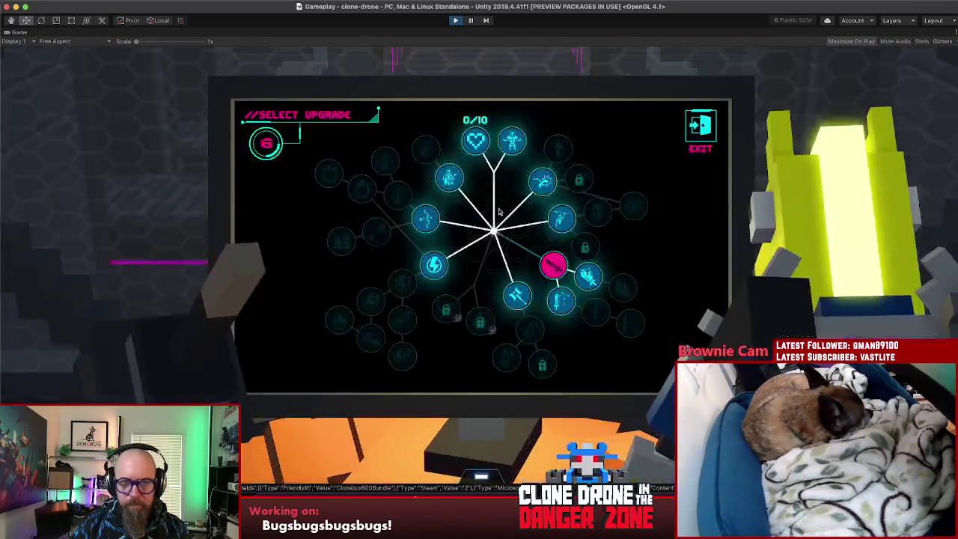
{"action": "left_click", "coordinate": [543, 180]}
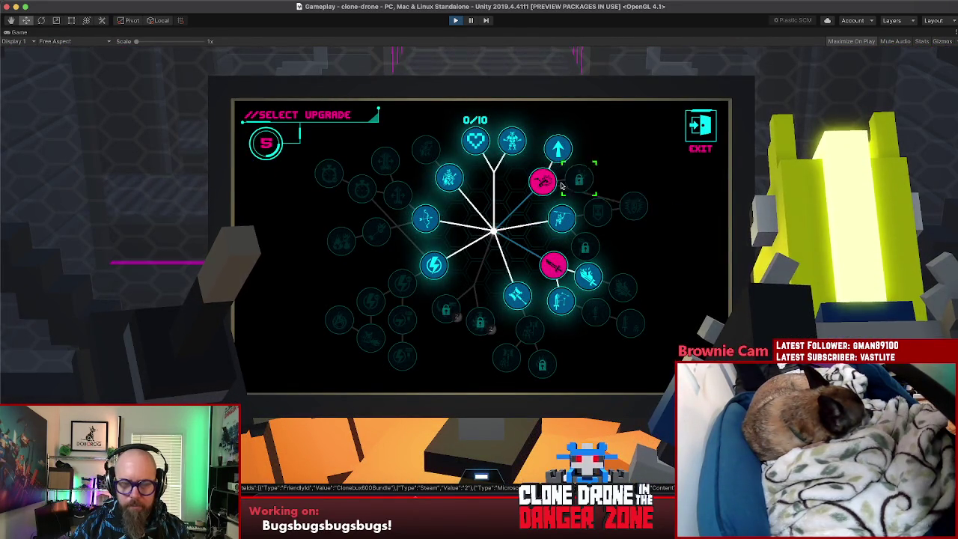
{"action": "left_click", "coordinate": [700, 127]}
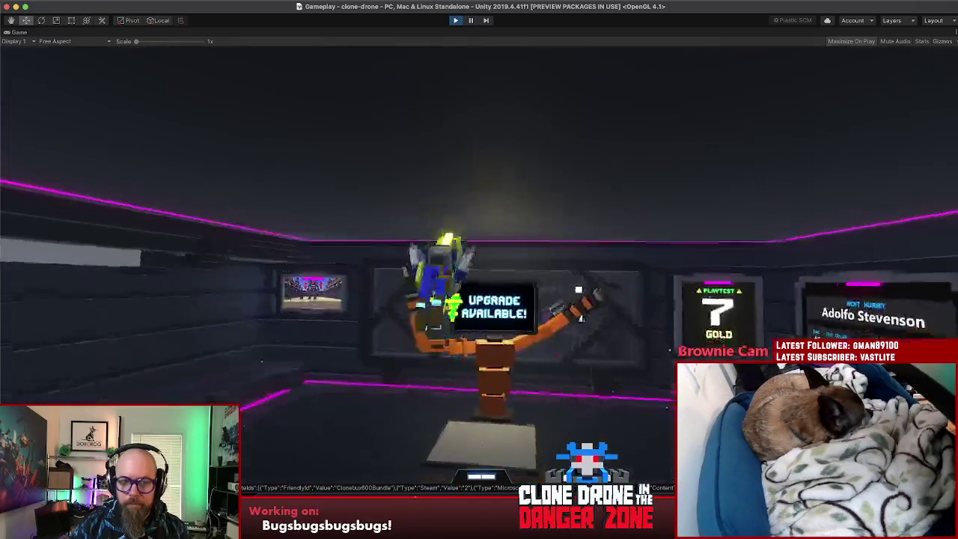
{"action": "key", "text": "s"}
{"action": "key", "text": "w"}
{"action": "key", "text": "s"}
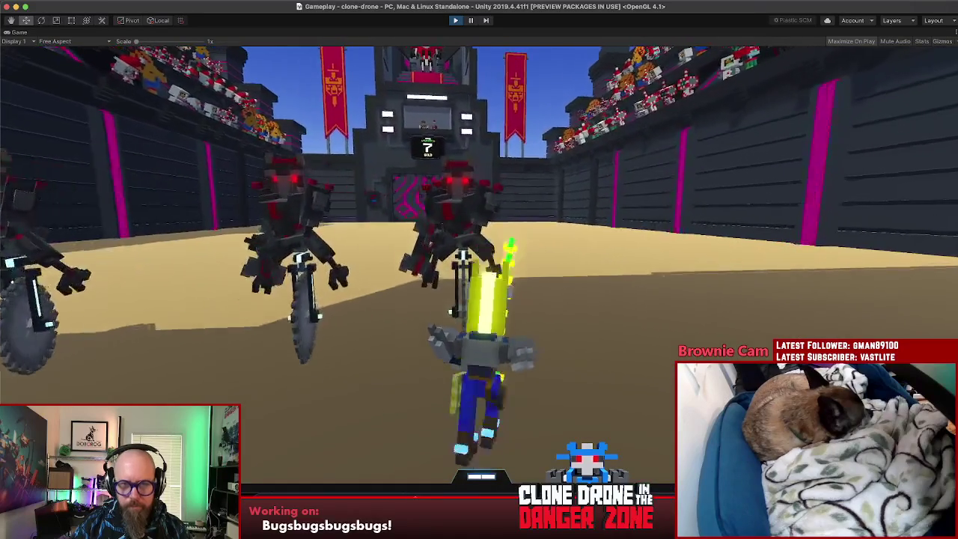
Step: Fight the saw unicycle robots with repeated sword swings, knocking several down
{"action": "left_click", "coordinate": [479, 269]}
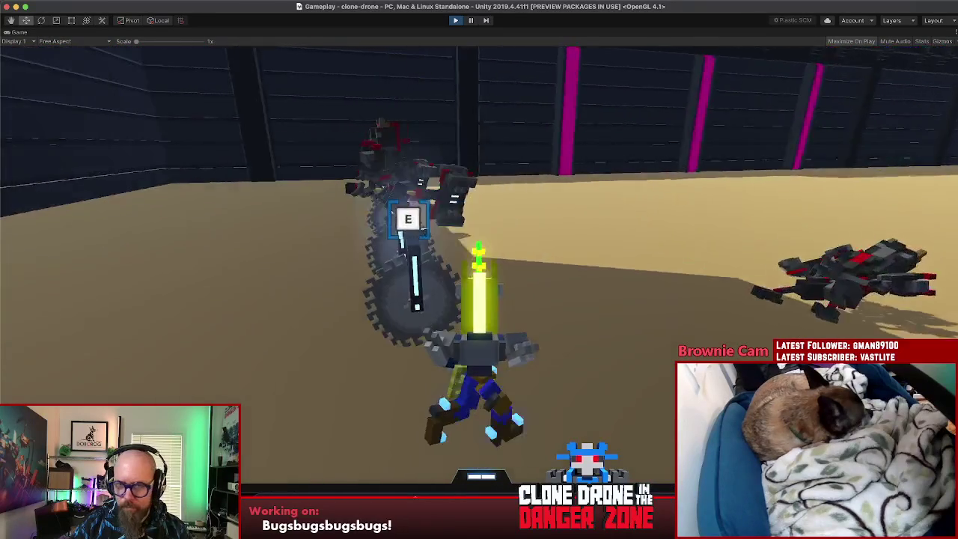
{"action": "key", "text": "w"}
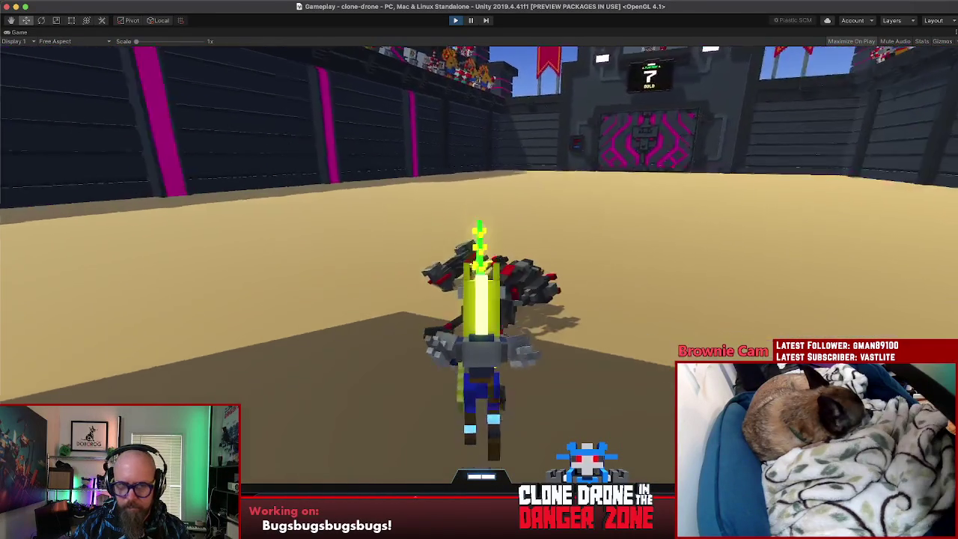
{"action": "key", "text": "w"}
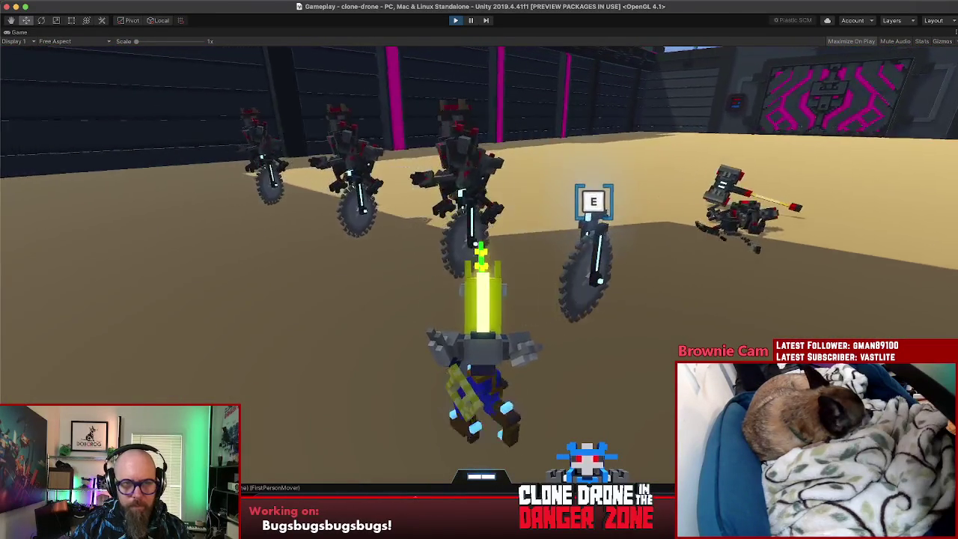
{"action": "left_click", "coordinate": [479, 269]}
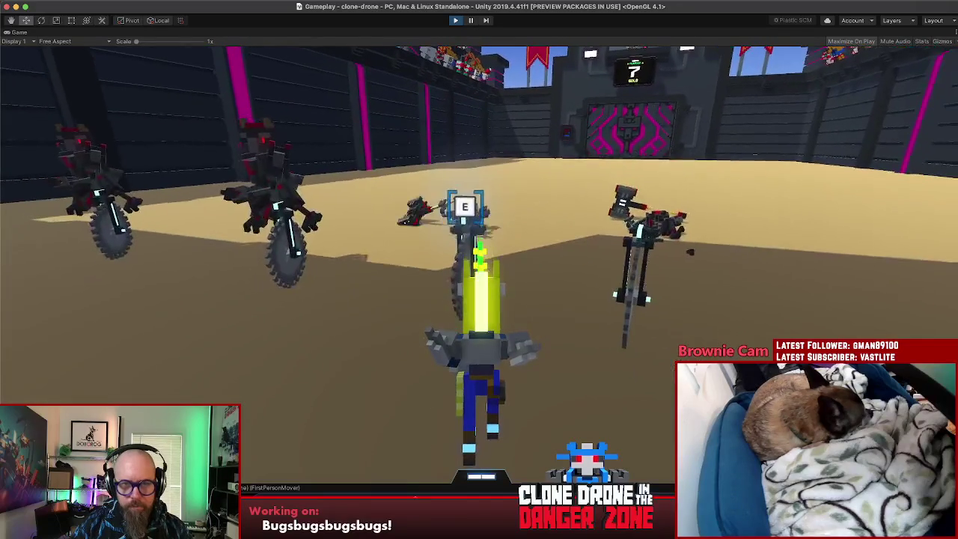
{"action": "key", "text": "w"}
{"action": "left_click", "coordinate": [479, 270]}
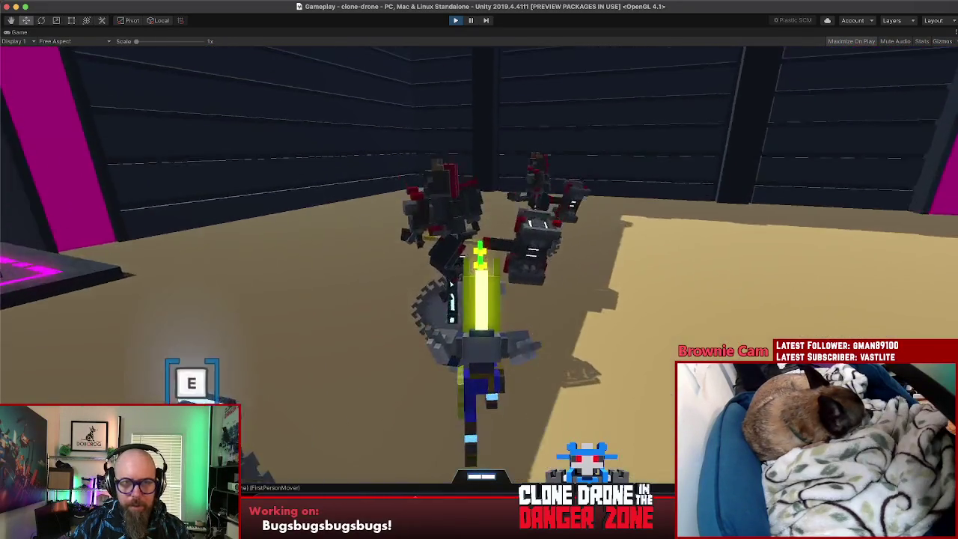
{"action": "left_click", "coordinate": [479, 270]}
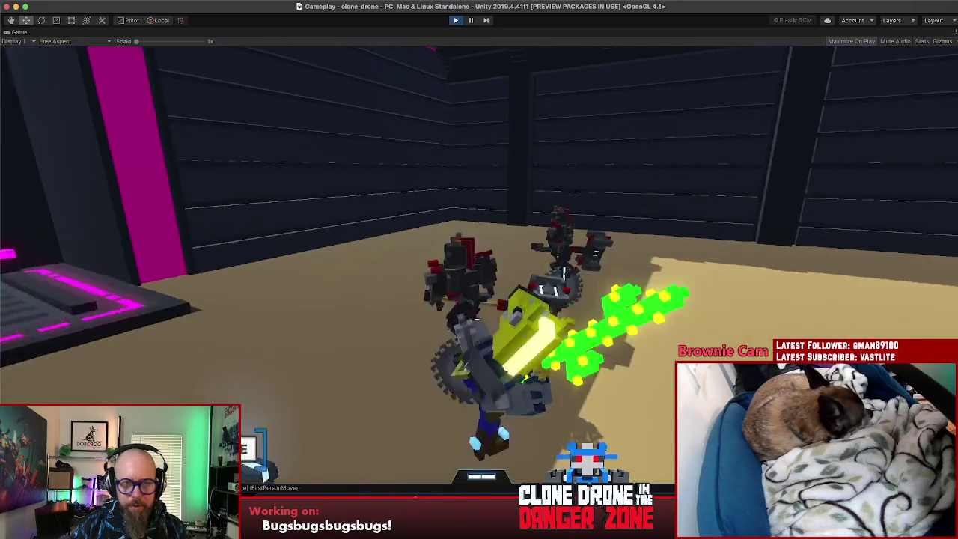
{"action": "left_click", "coordinate": [479, 269]}
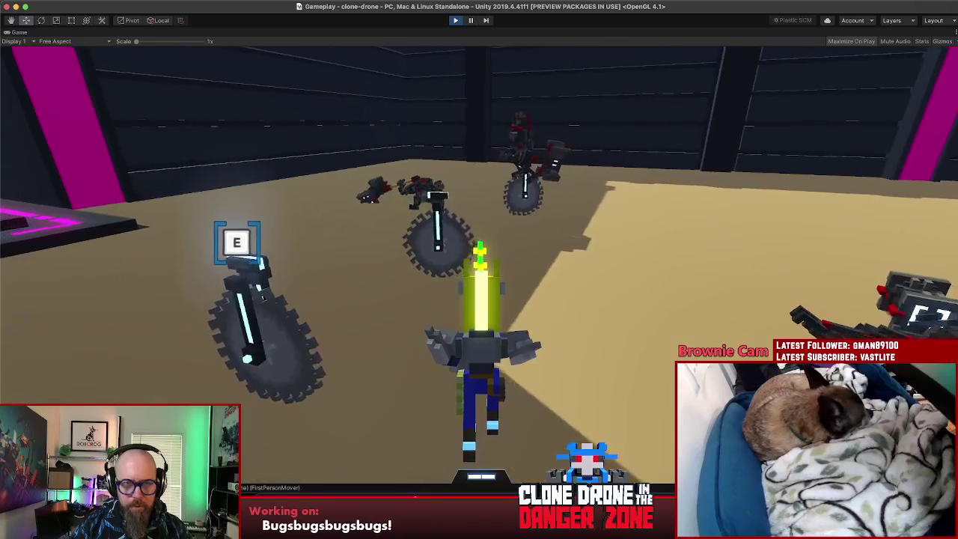
{"action": "left_click", "coordinate": [479, 270]}
{"action": "left_click", "coordinate": [478, 269]}
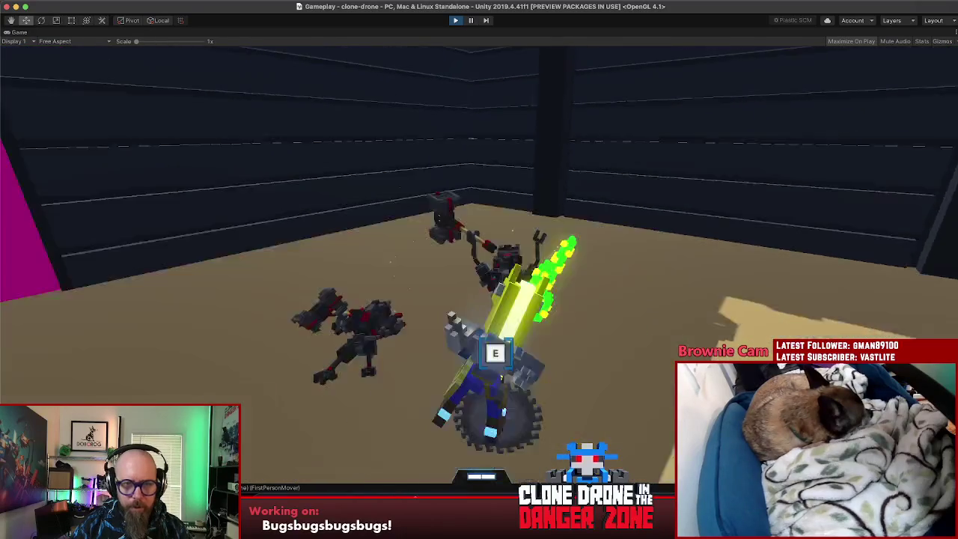
{"action": "left_click", "coordinate": [479, 269]}
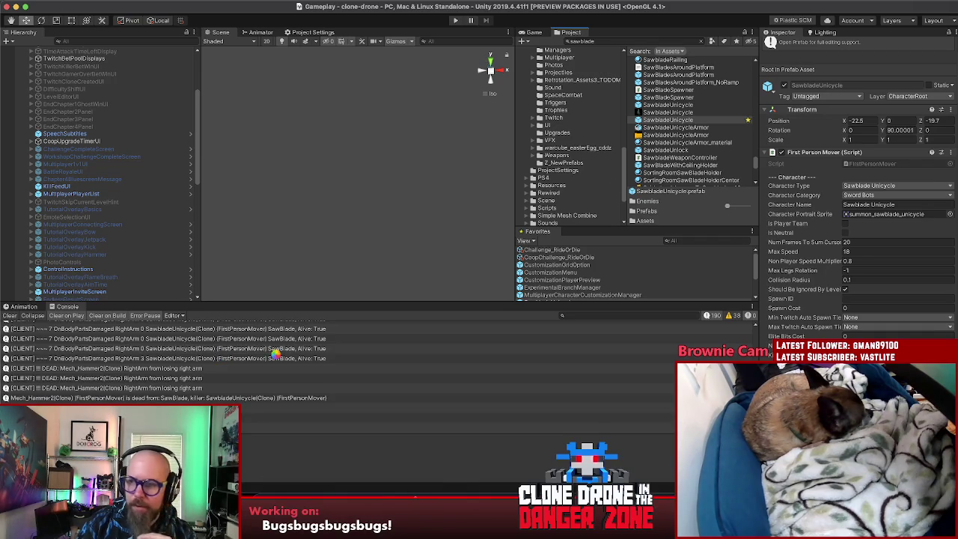
Step: Show the SawbladeUnicycle RightArm damage log's stack trace, then switch to Rider
{"action": "left_click", "coordinate": [312, 356]}
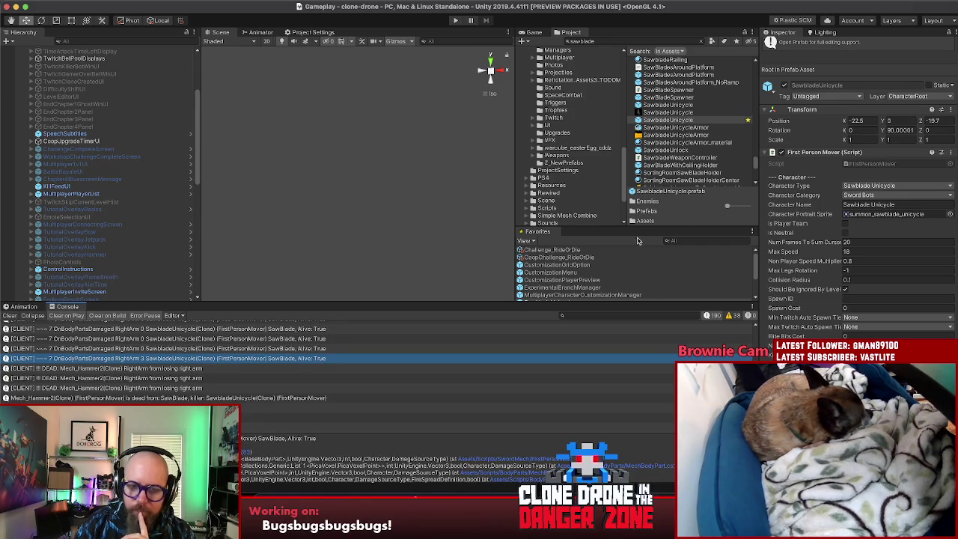
{"action": "key", "text": "super+Tab"}
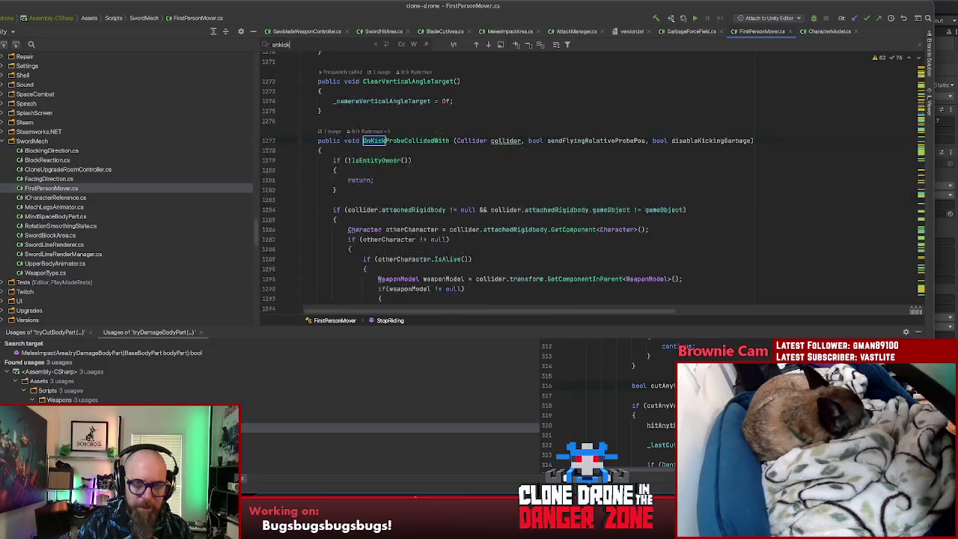
{"action": "left_click", "coordinate": [598, 189]}
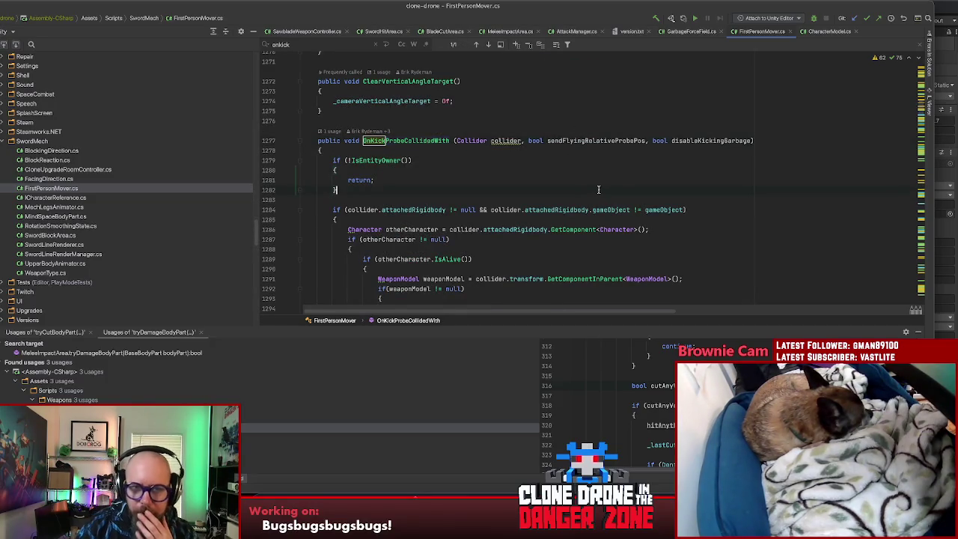
{"action": "scroll", "coordinate": [599, 191], "scroll_direction": "down", "scroll_amount": 3}
{"action": "left_click", "coordinate": [493, 169]}
{"action": "scroll", "coordinate": [508, 171], "scroll_direction": "down", "scroll_amount": 2}
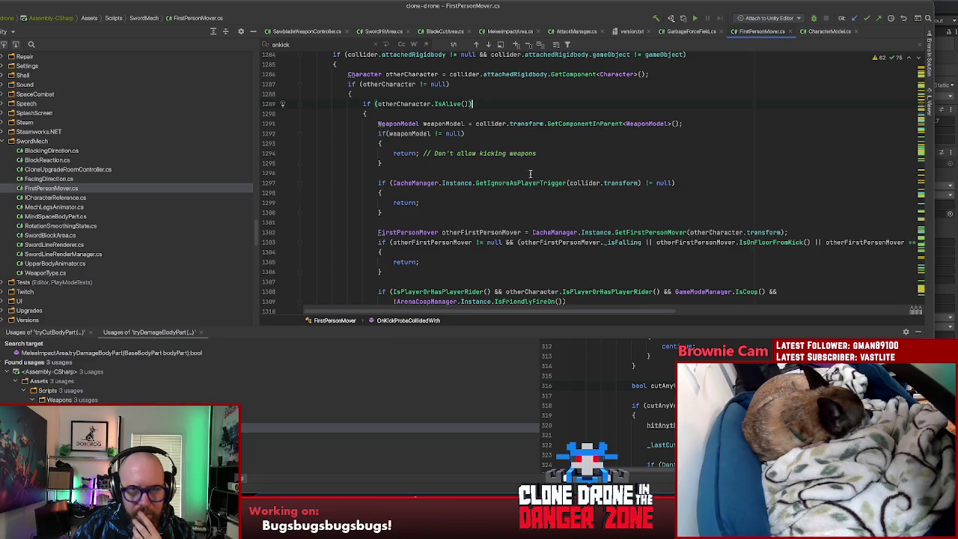
{"action": "scroll", "coordinate": [527, 173], "scroll_direction": "down", "scroll_amount": 2}
{"action": "scroll", "coordinate": [536, 177], "scroll_direction": "up", "scroll_amount": 2}
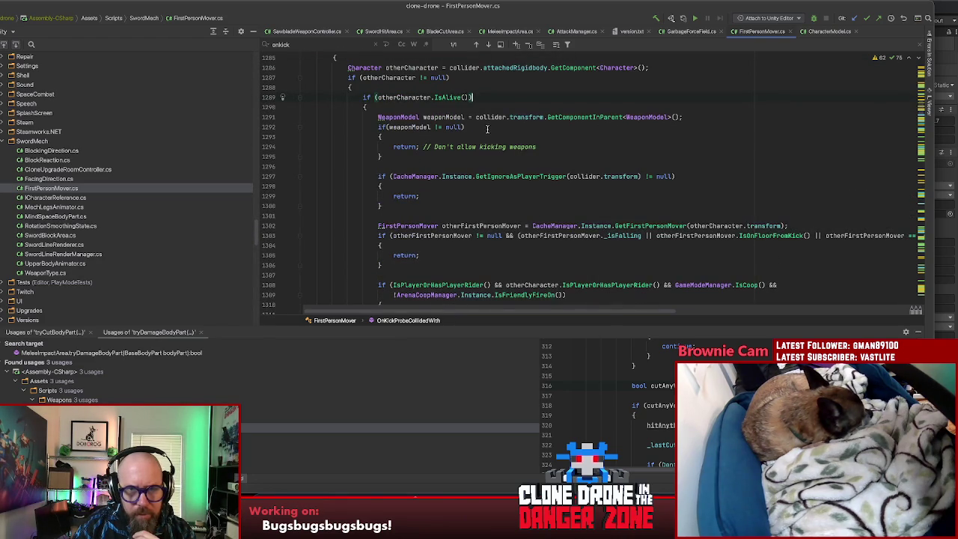
{"action": "left_click_drag", "start_coordinate": [498, 136], "coordinate": [381, 117]}
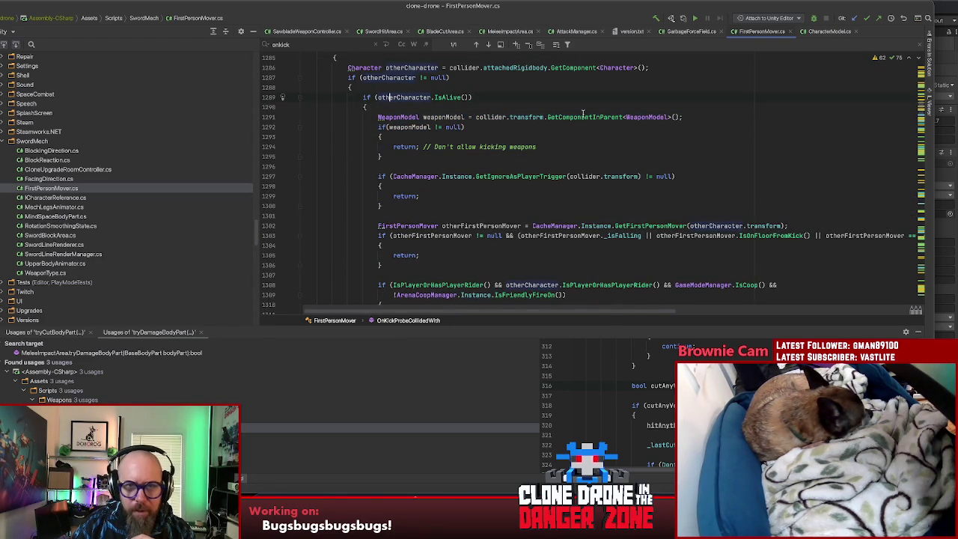
{"action": "left_click", "coordinate": [488, 148]}
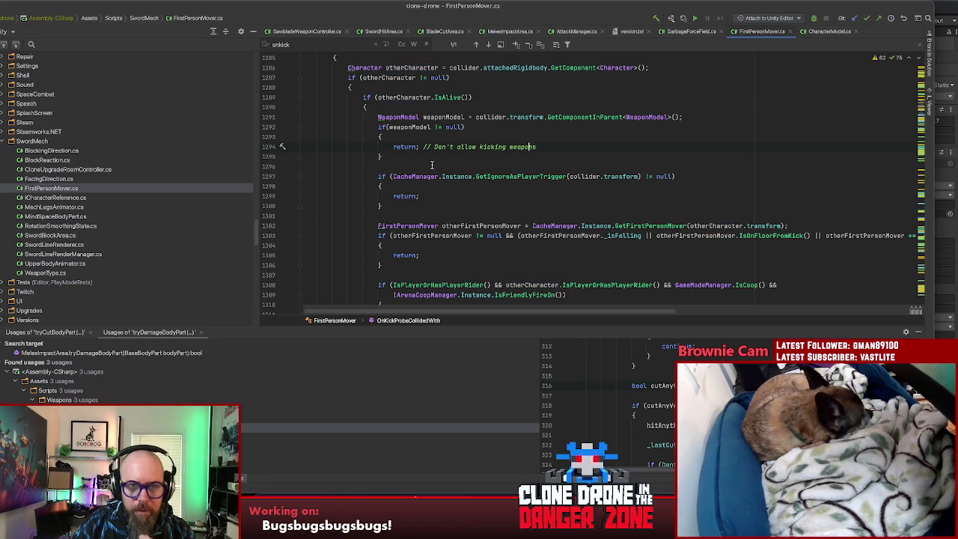
{"action": "scroll", "coordinate": [432, 165], "scroll_direction": "down", "scroll_amount": 2}
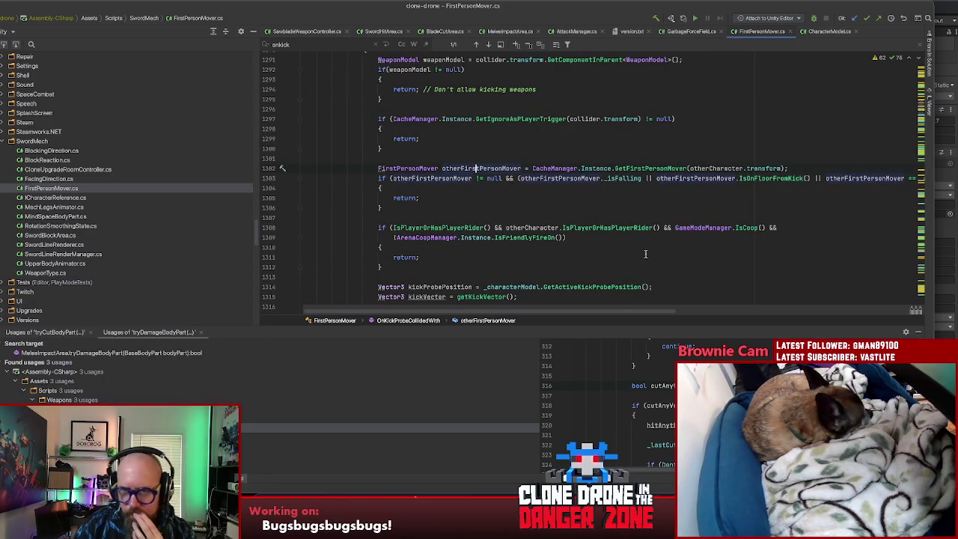
{"action": "mouse_move", "coordinate": [627, 312]}
{"action": "left_mouse_down"}
{"action": "mouse_move", "coordinate": [823, 308]}
{"action": "mouse_move", "coordinate": [522, 311]}
{"action": "left_mouse_up"}
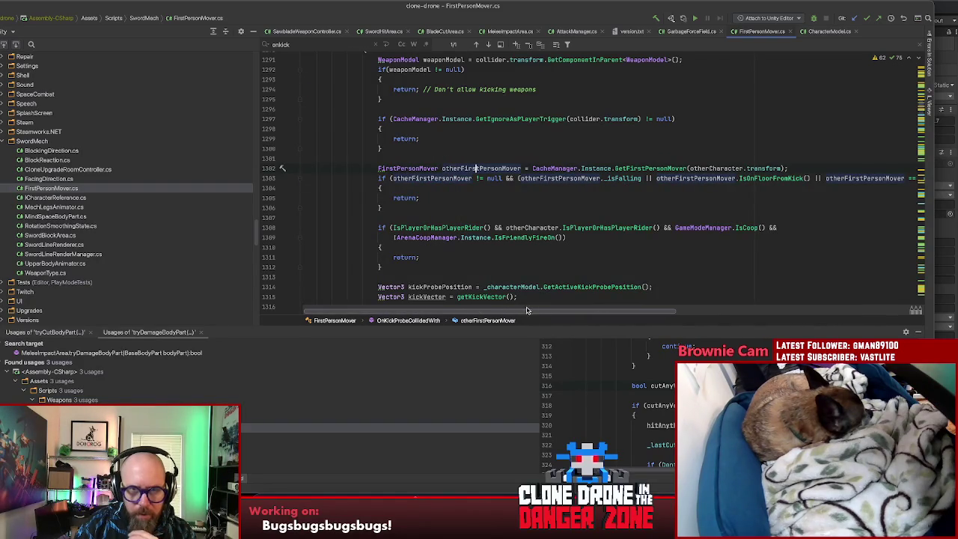
{"action": "left_click", "coordinate": [720, 268]}
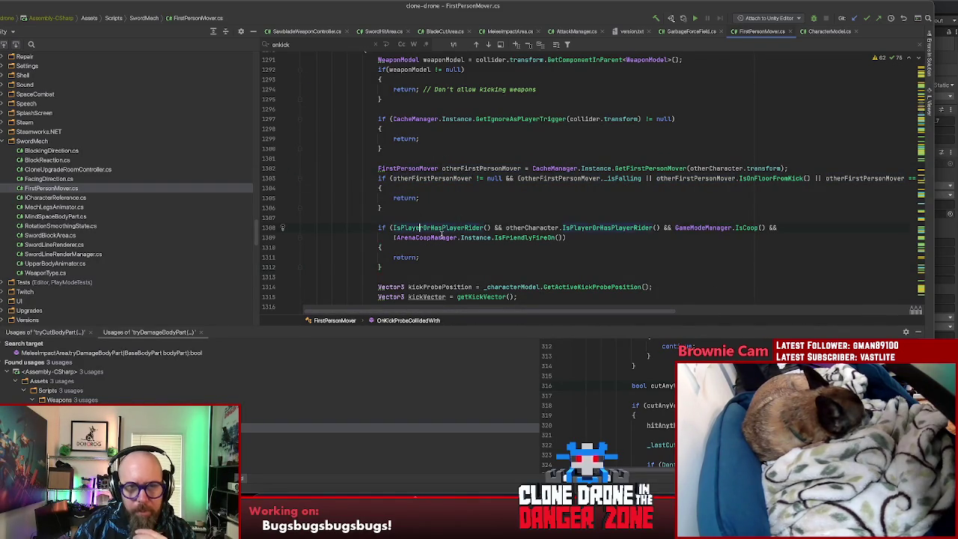
{"action": "scroll", "coordinate": [535, 256], "scroll_direction": "down", "scroll_amount": 2}
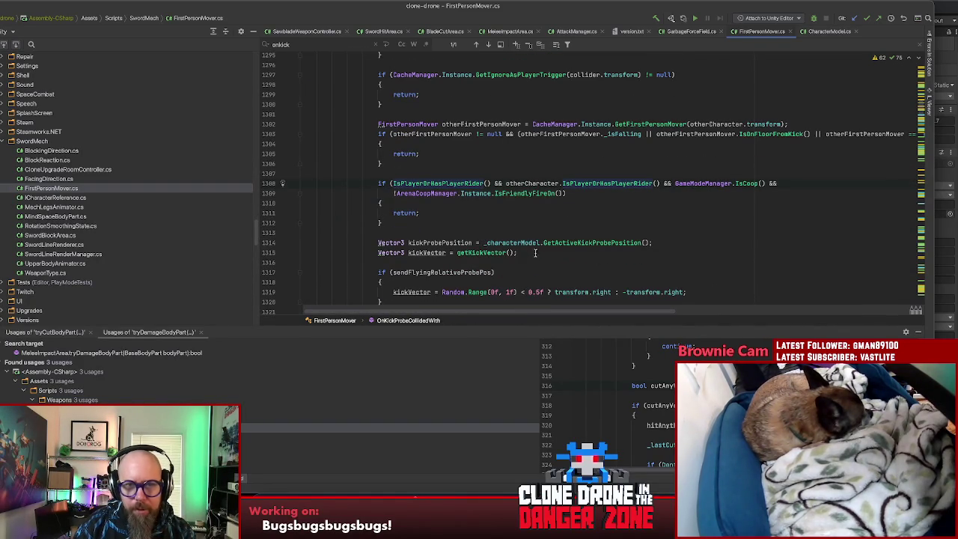
{"action": "left_click", "coordinate": [622, 184]}
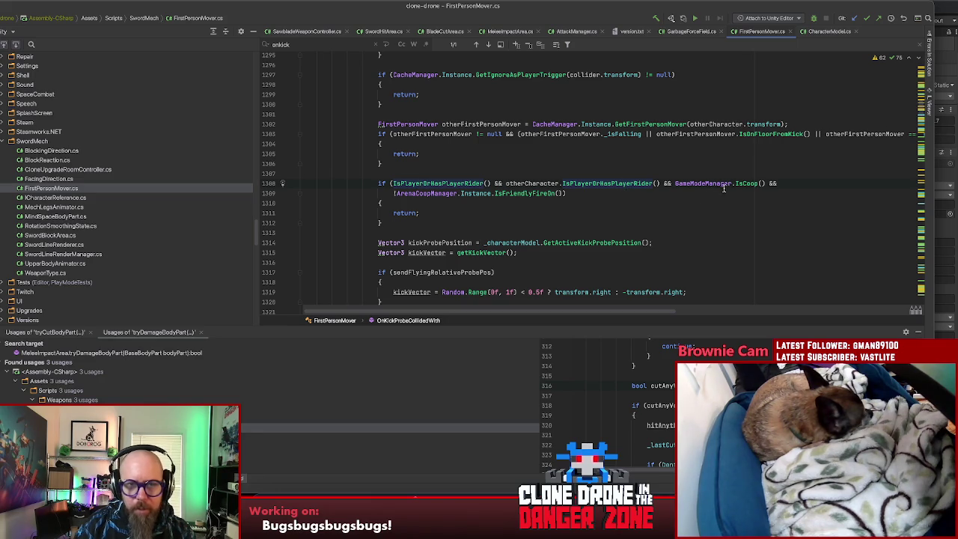
{"action": "left_click", "coordinate": [533, 193]}
{"action": "scroll", "coordinate": [551, 233], "scroll_direction": "down", "scroll_amount": 3}
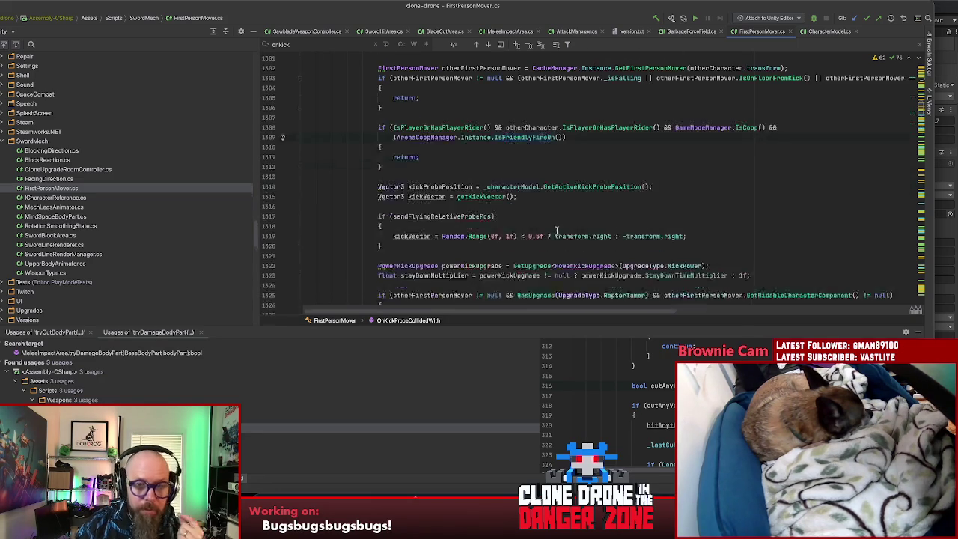
{"action": "scroll", "coordinate": [594, 225], "scroll_direction": "down", "scroll_amount": 3}
{"action": "scroll", "coordinate": [591, 226], "scroll_direction": "down", "scroll_amount": 3}
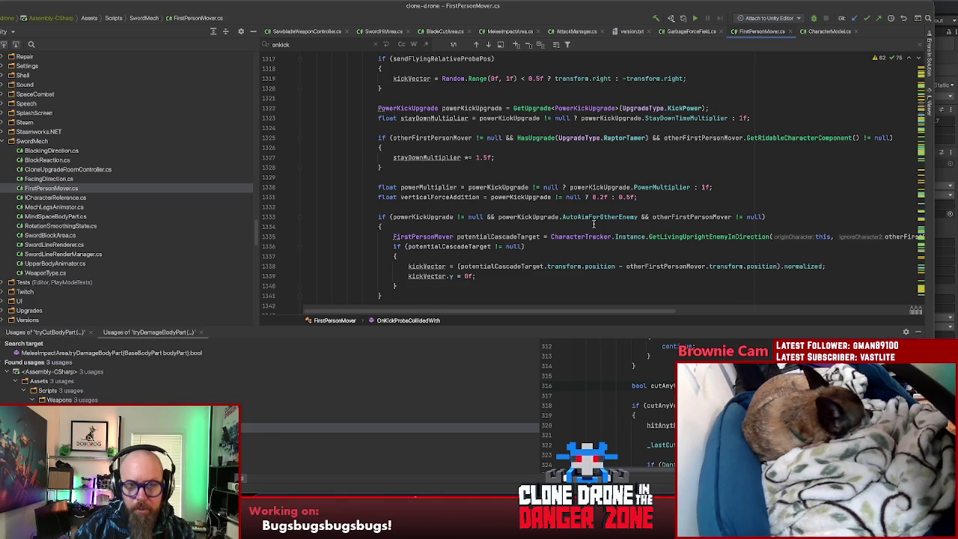
{"action": "scroll", "coordinate": [593, 224], "scroll_direction": "down", "scroll_amount": 3}
{"action": "scroll", "coordinate": [588, 222], "scroll_direction": "down", "scroll_amount": 3}
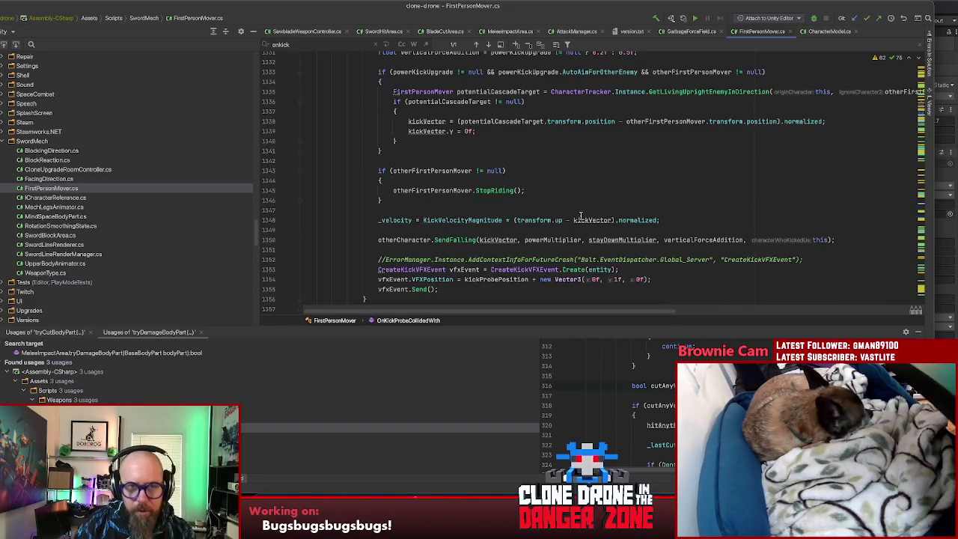
{"action": "left_click", "coordinate": [506, 190]}
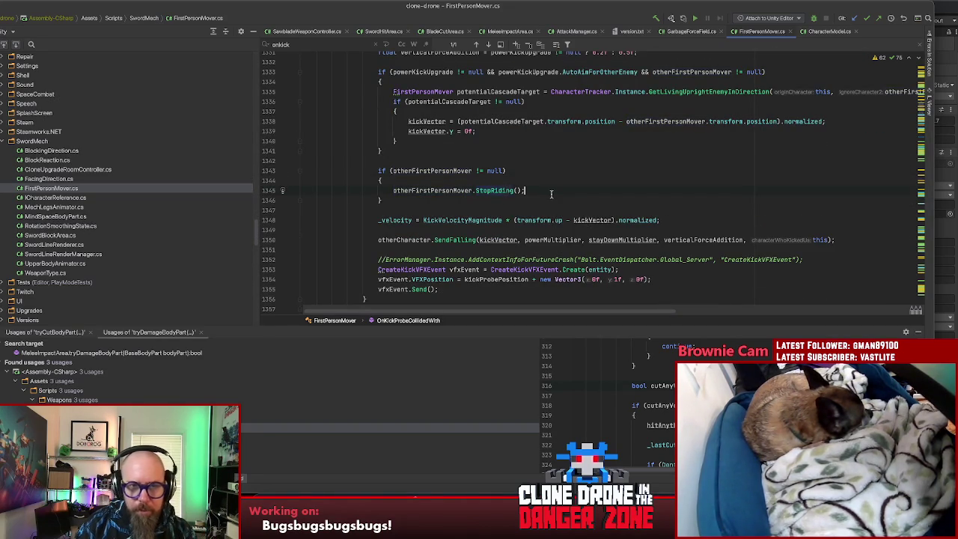
{"action": "scroll", "coordinate": [550, 194], "scroll_direction": "down", "scroll_amount": 3}
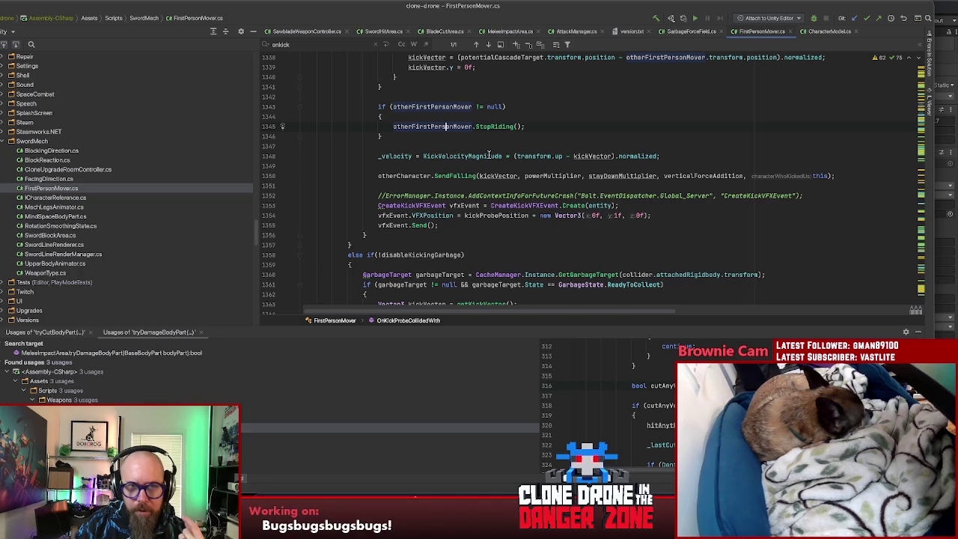
{"action": "left_click", "coordinate": [397, 156]}
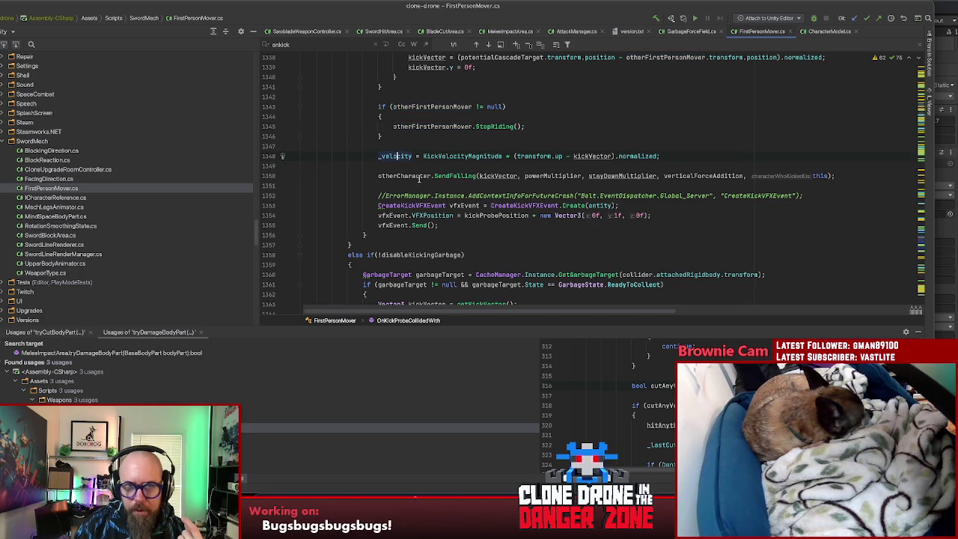
{"action": "scroll", "coordinate": [440, 193], "scroll_direction": "up", "scroll_amount": 4}
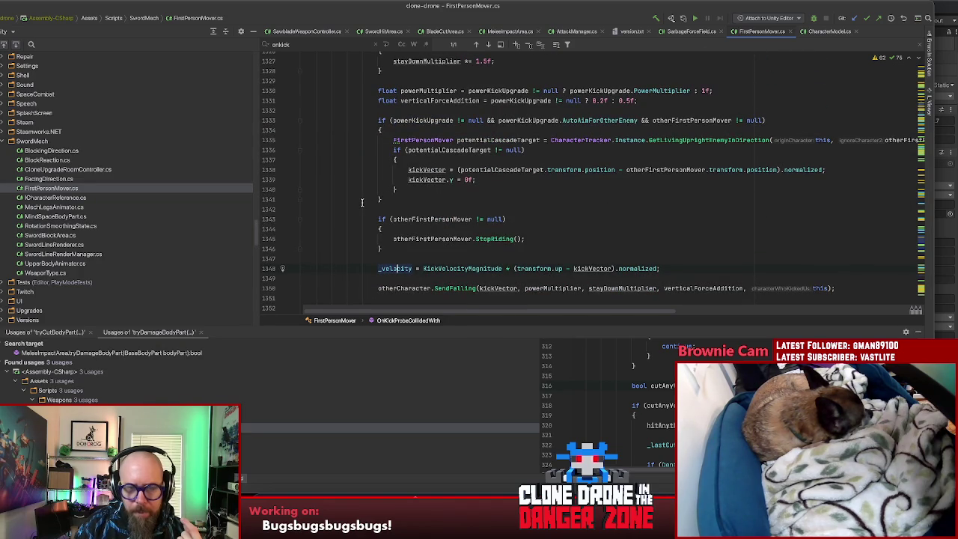
{"action": "scroll", "coordinate": [362, 202], "scroll_direction": "down", "scroll_amount": 3}
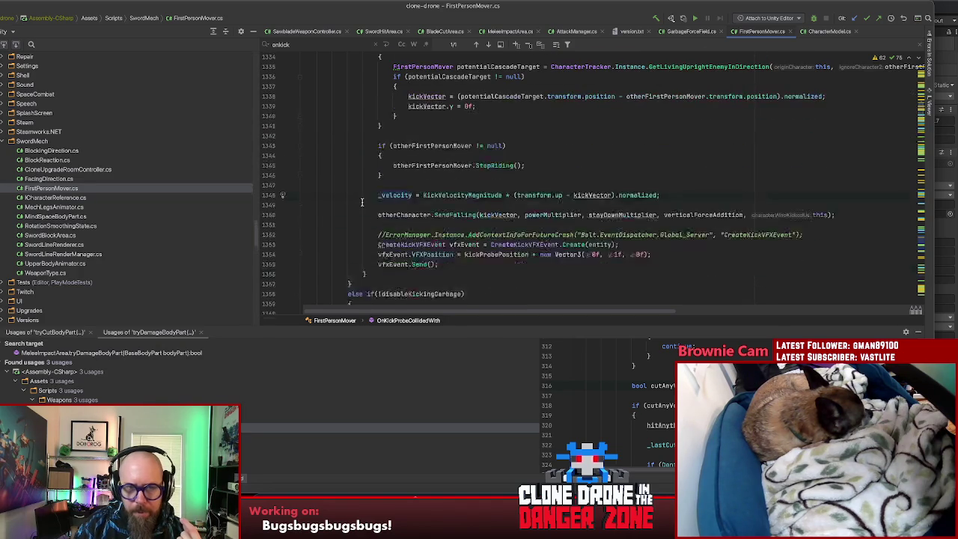
{"action": "left_click", "coordinate": [457, 195]}
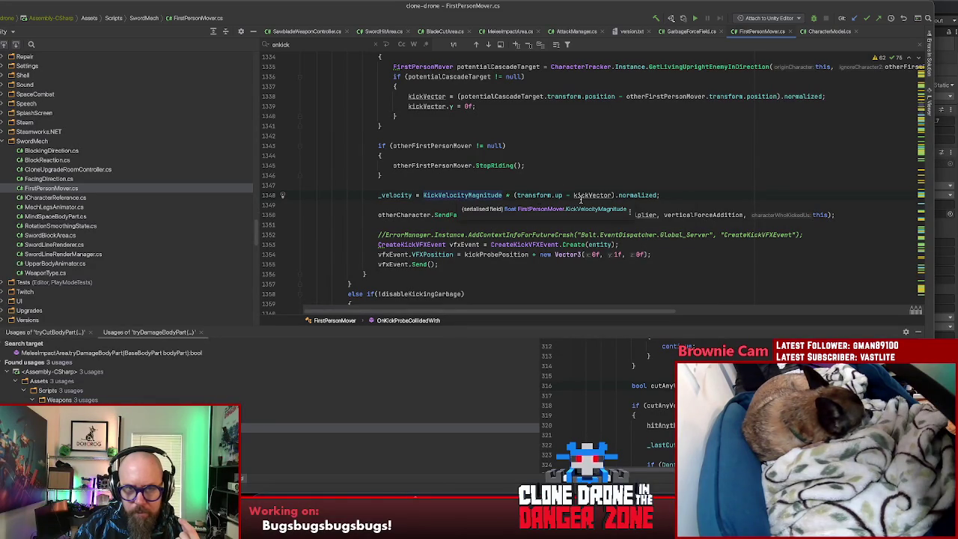
{"action": "left_click", "coordinate": [404, 195]}
{"action": "left_click", "coordinate": [468, 215]}
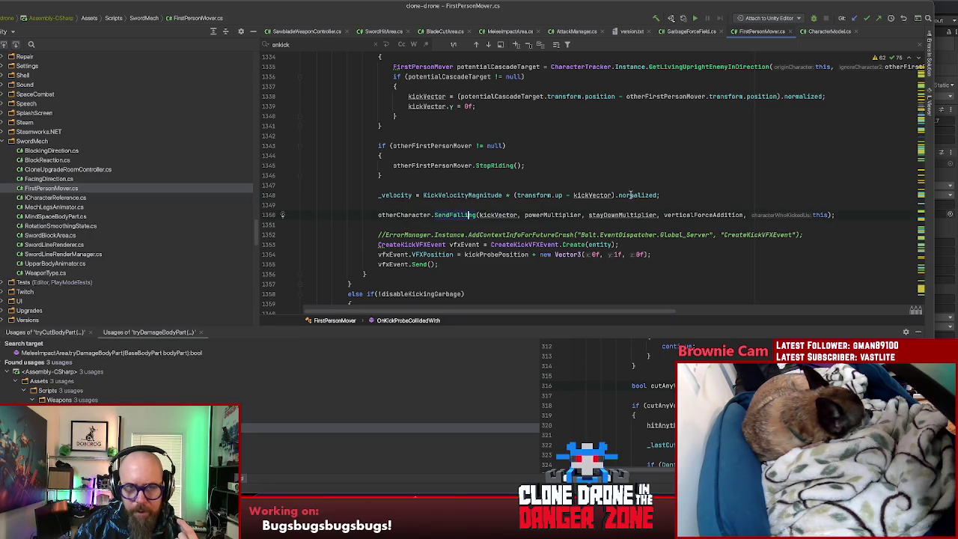
{"action": "left_click", "coordinate": [469, 195], "text": "ctrl"}
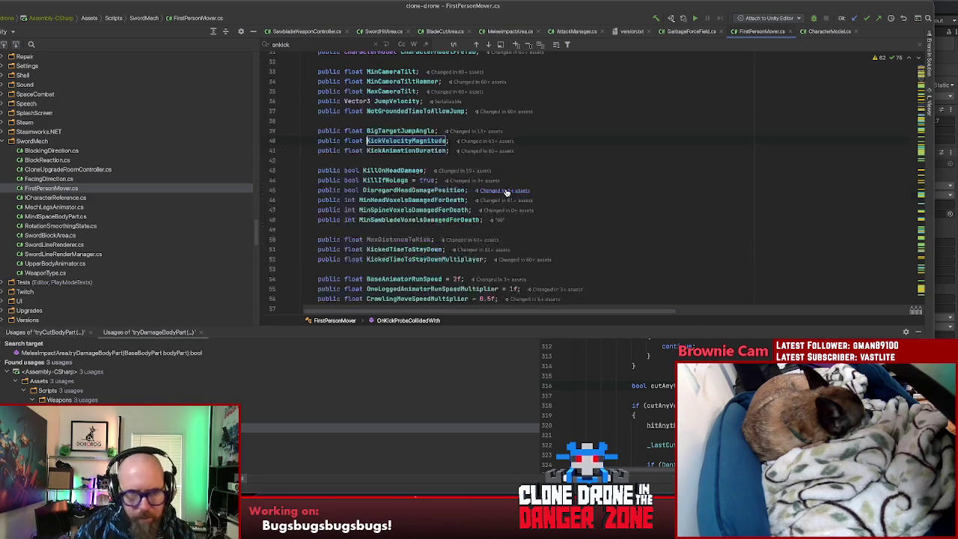
{"action": "key", "text": "ctrl+alt+Left"}
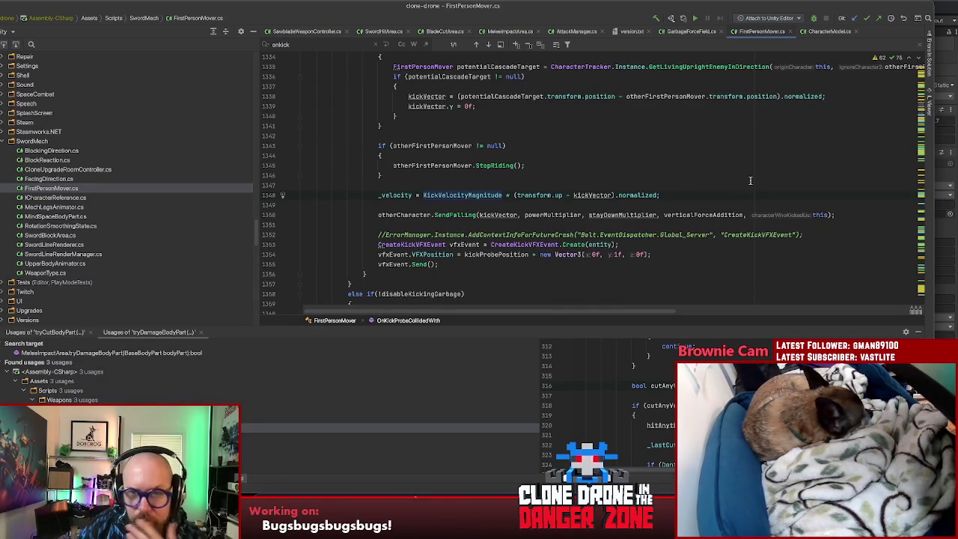
{"action": "left_click", "coordinate": [677, 214]}
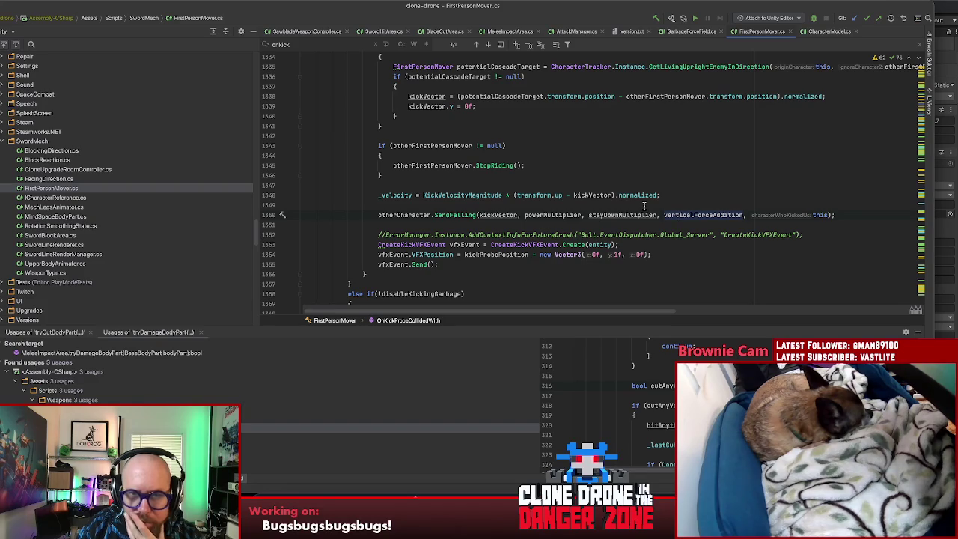
{"action": "left_click", "coordinate": [546, 215]}
{"action": "left_click", "coordinate": [483, 215]}
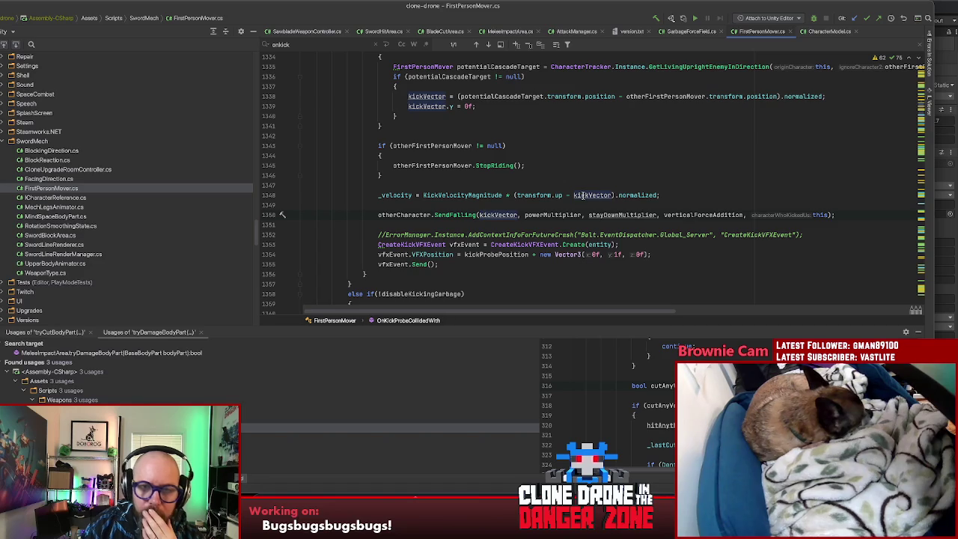
{"action": "left_click", "coordinate": [389, 194]}
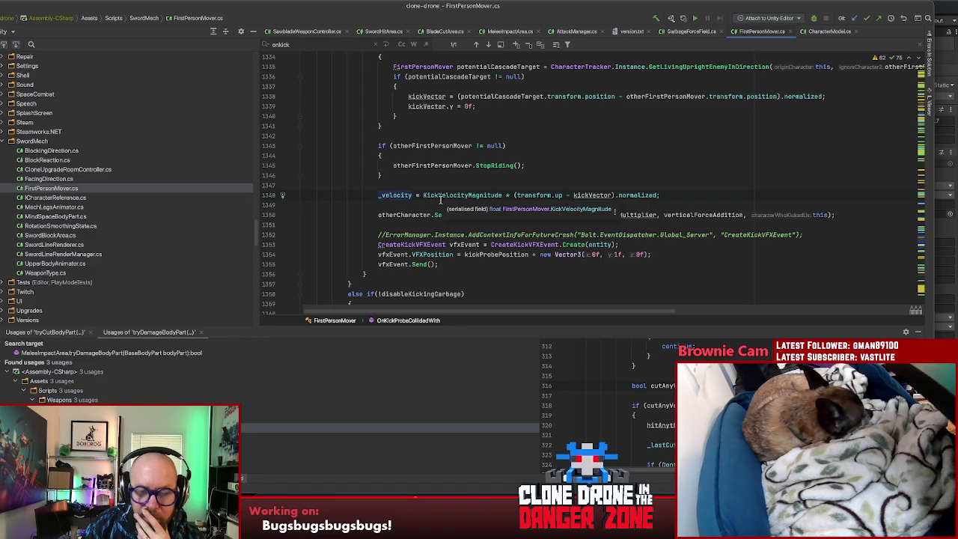
{"action": "left_click", "coordinate": [412, 215]}
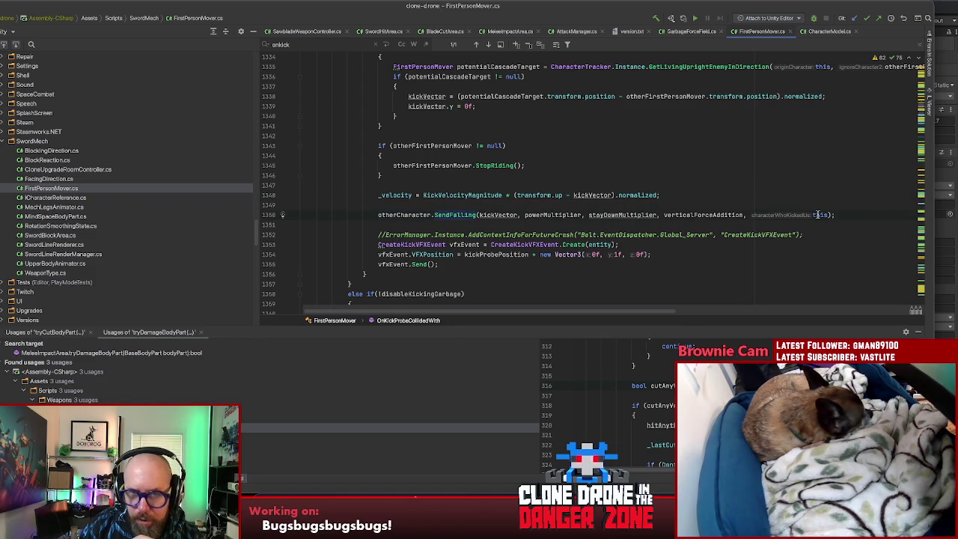
{"action": "scroll", "coordinate": [637, 222], "scroll_direction": "up", "scroll_amount": 2}
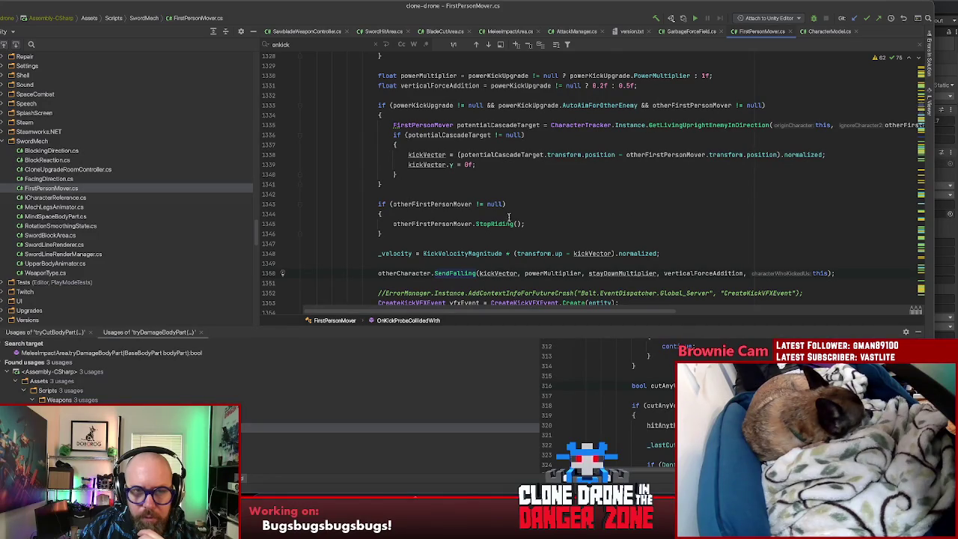
{"action": "left_click_drag", "start_coordinate": [389, 224], "coordinate": [546, 228]}
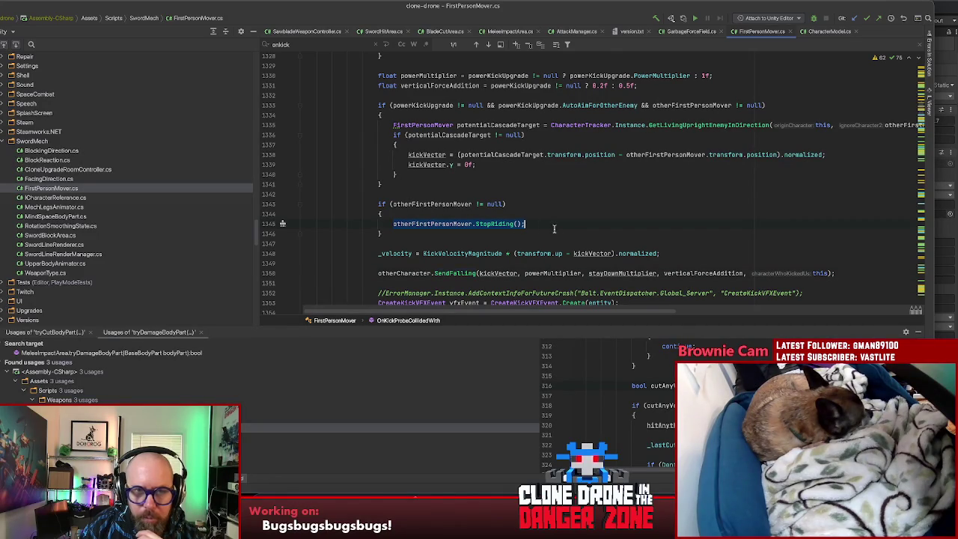
{"action": "scroll", "coordinate": [567, 230], "scroll_direction": "up", "scroll_amount": 3}
{"action": "scroll", "coordinate": [577, 236], "scroll_direction": "up", "scroll_amount": 2}
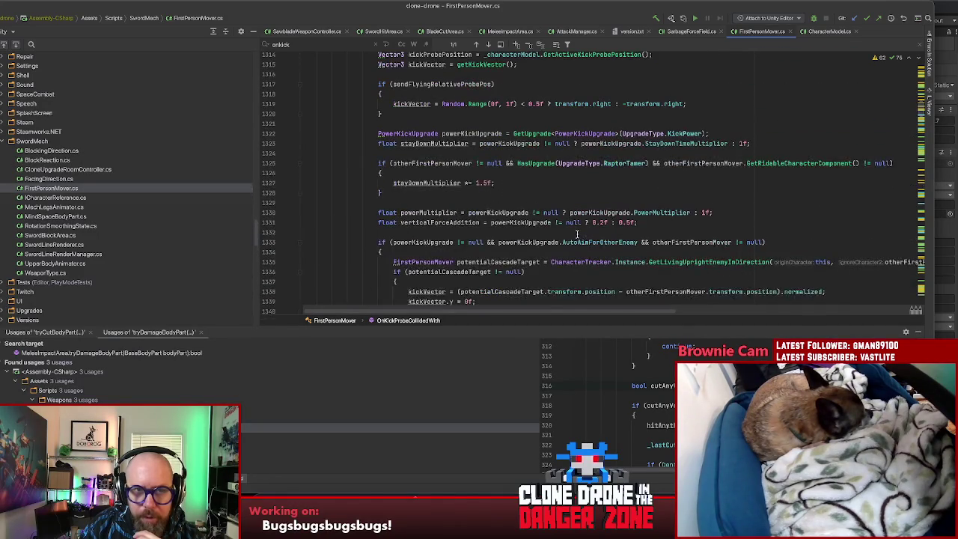
{"action": "scroll", "coordinate": [578, 235], "scroll_direction": "up", "scroll_amount": 3}
{"action": "scroll", "coordinate": [576, 234], "scroll_direction": "up", "scroll_amount": 3}
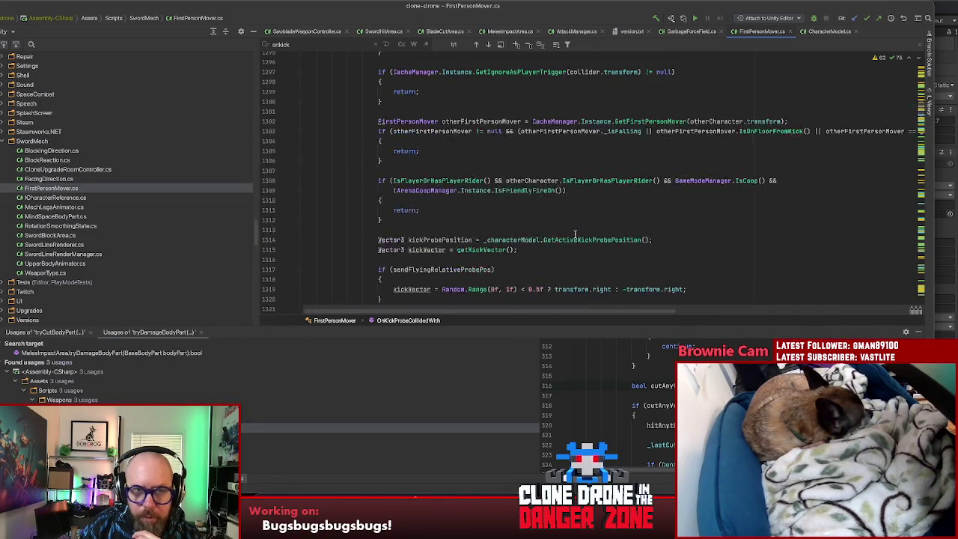
{"action": "scroll", "coordinate": [574, 235], "scroll_direction": "down", "scroll_amount": 13}
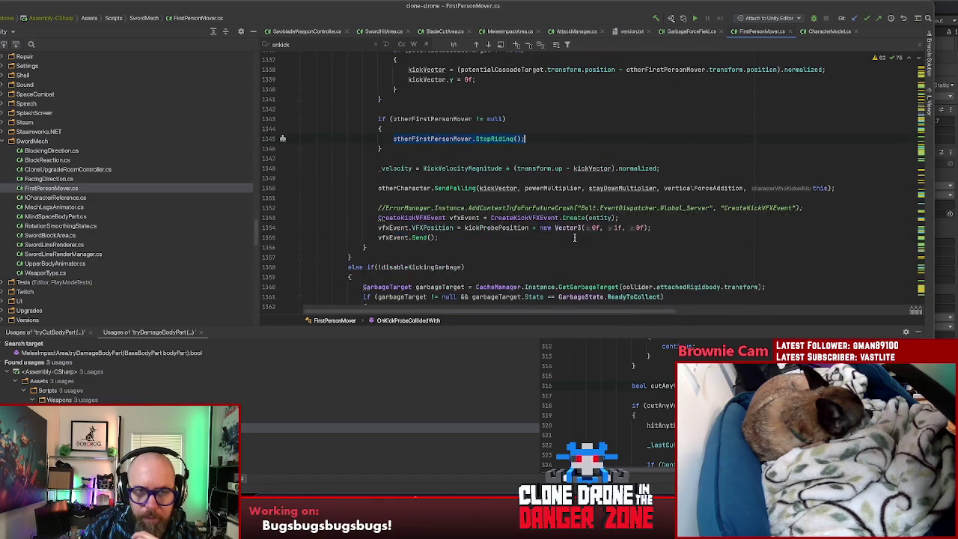
{"action": "scroll", "coordinate": [574, 236], "scroll_direction": "down", "scroll_amount": 6}
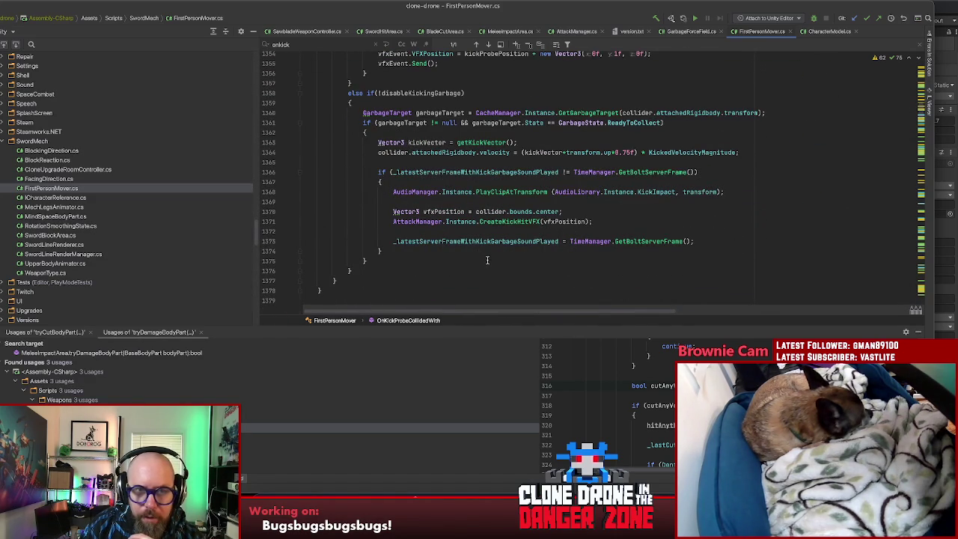
{"action": "scroll", "coordinate": [496, 263], "scroll_direction": "up", "scroll_amount": 6}
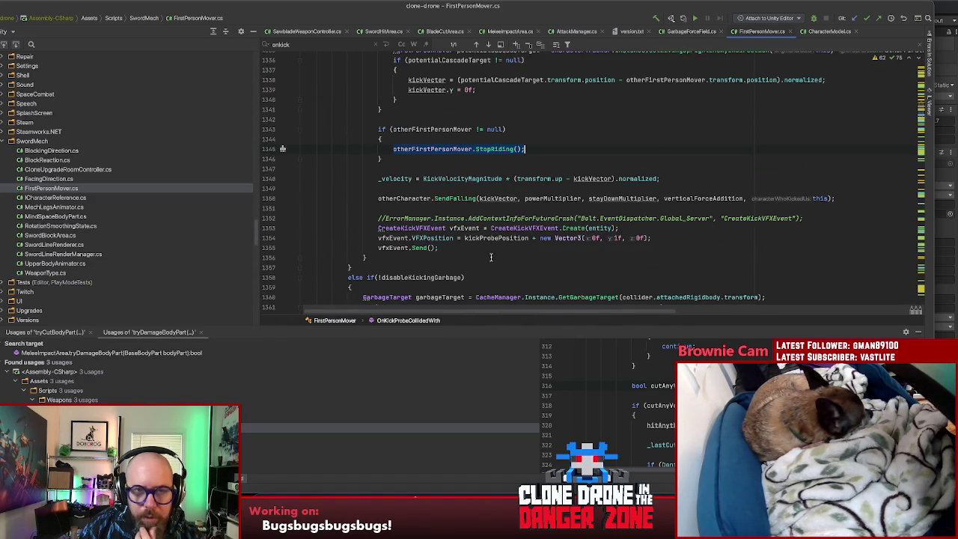
{"action": "scroll", "coordinate": [528, 252], "scroll_direction": "up", "scroll_amount": 8}
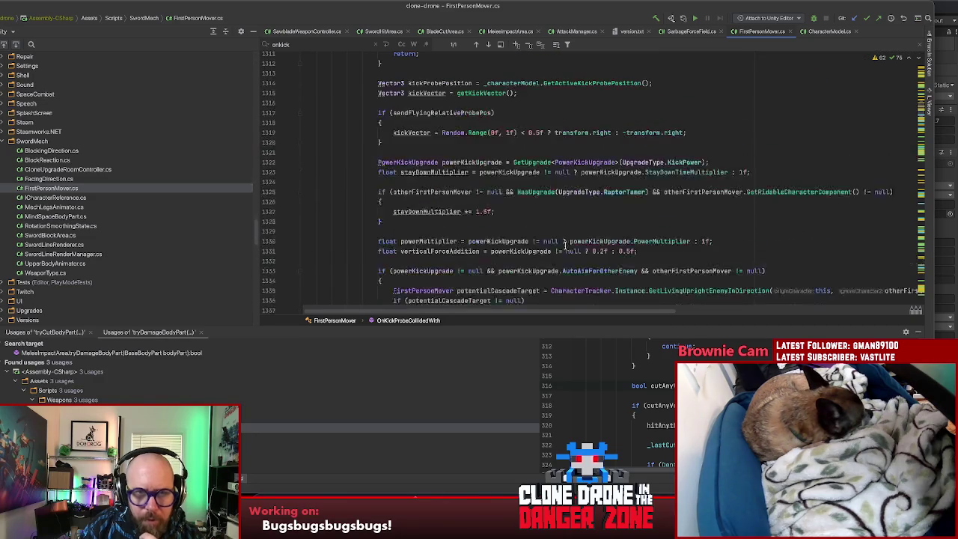
{"action": "scroll", "coordinate": [564, 242], "scroll_direction": "up", "scroll_amount": 6}
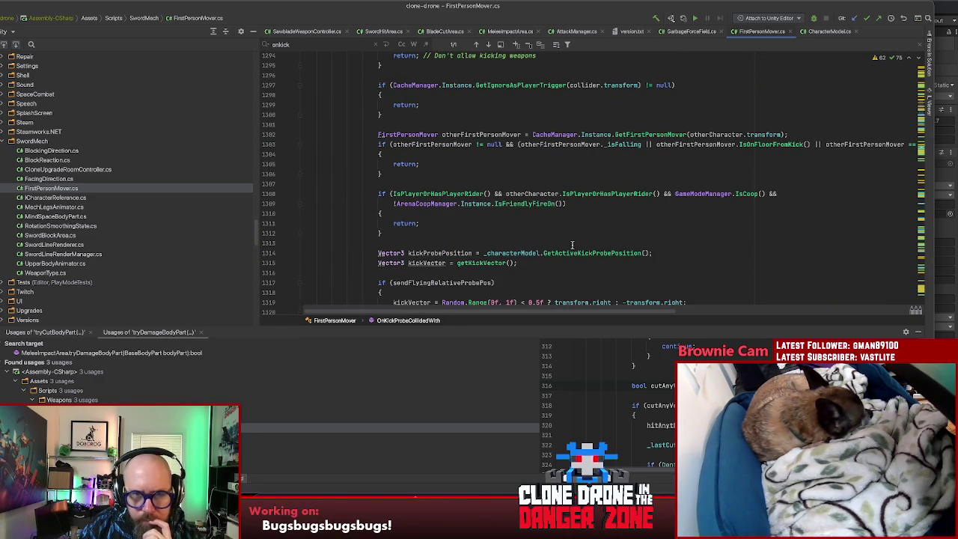
{"action": "scroll", "coordinate": [572, 244], "scroll_direction": "up", "scroll_amount": 3}
{"action": "scroll", "coordinate": [570, 244], "scroll_direction": "up", "scroll_amount": 4}
{"action": "scroll", "coordinate": [566, 244], "scroll_direction": "down", "scroll_amount": 15}
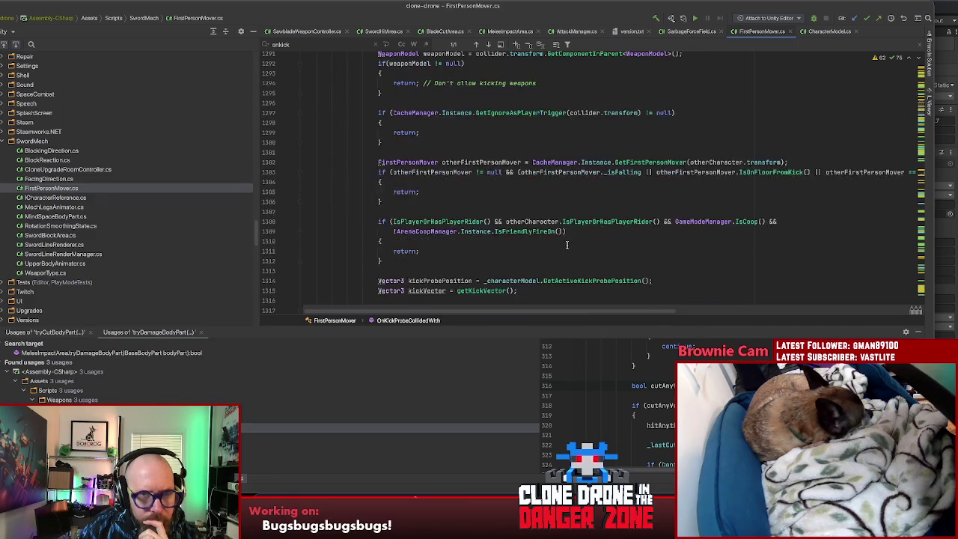
{"action": "scroll", "coordinate": [566, 244], "scroll_direction": "down", "scroll_amount": 5}
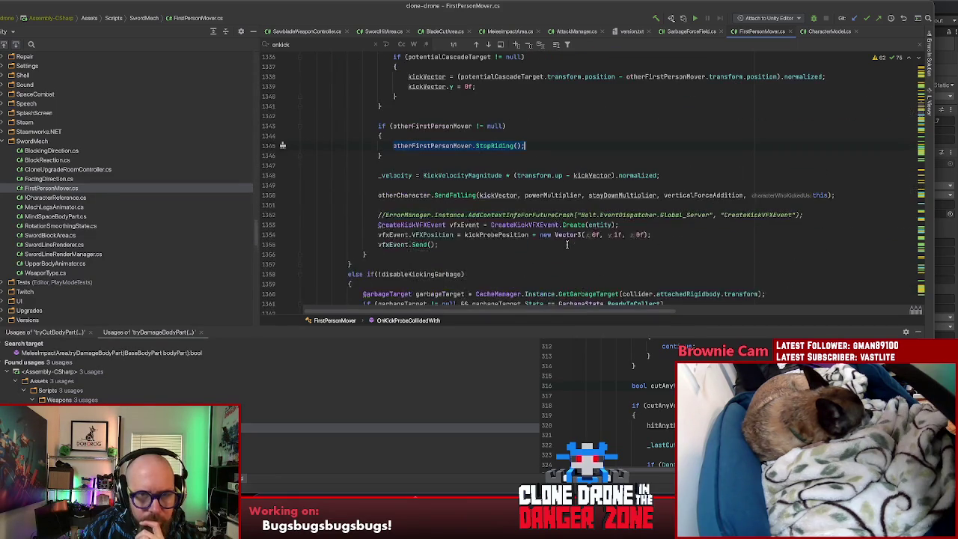
{"action": "left_click", "coordinate": [465, 194]}
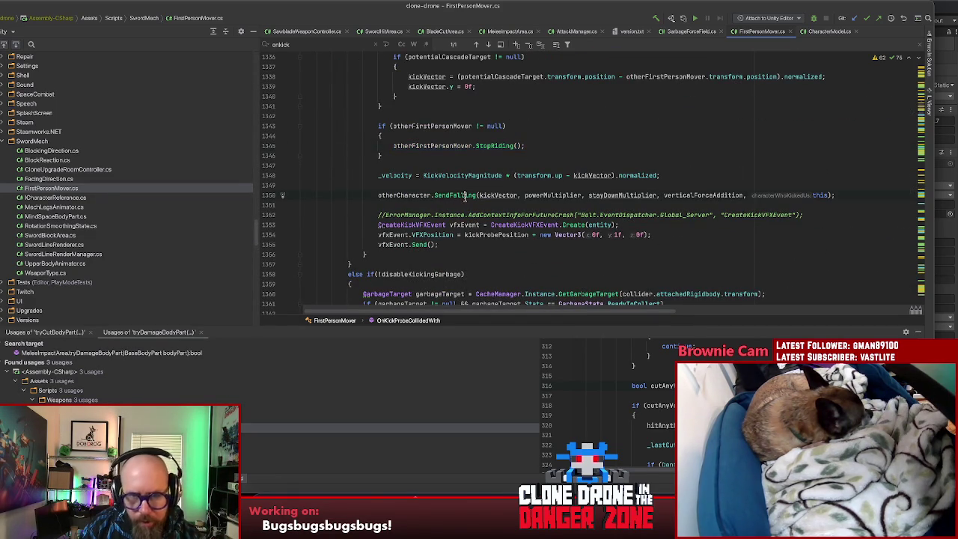
{"action": "left_click", "coordinate": [465, 195], "text": "ctrl"}
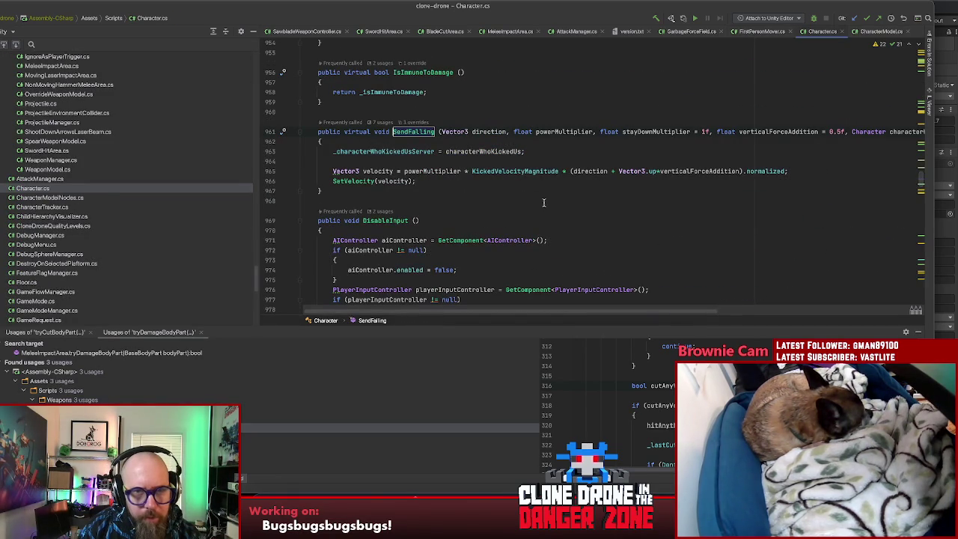
Step: Inspect SendFalling's SetVelocity code and open FirstPersonMover's SendFalling override
{"action": "left_click", "coordinate": [358, 181]}
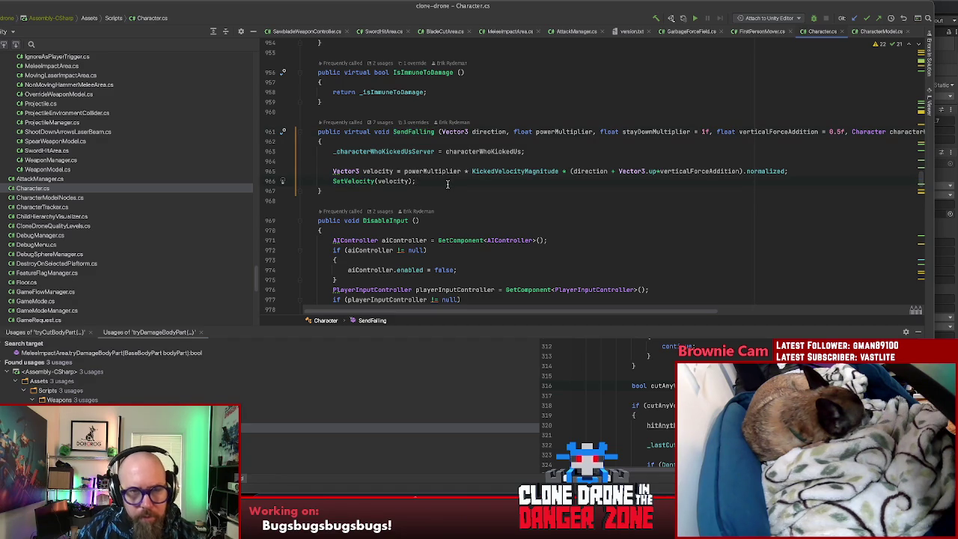
{"action": "left_click", "coordinate": [378, 153]}
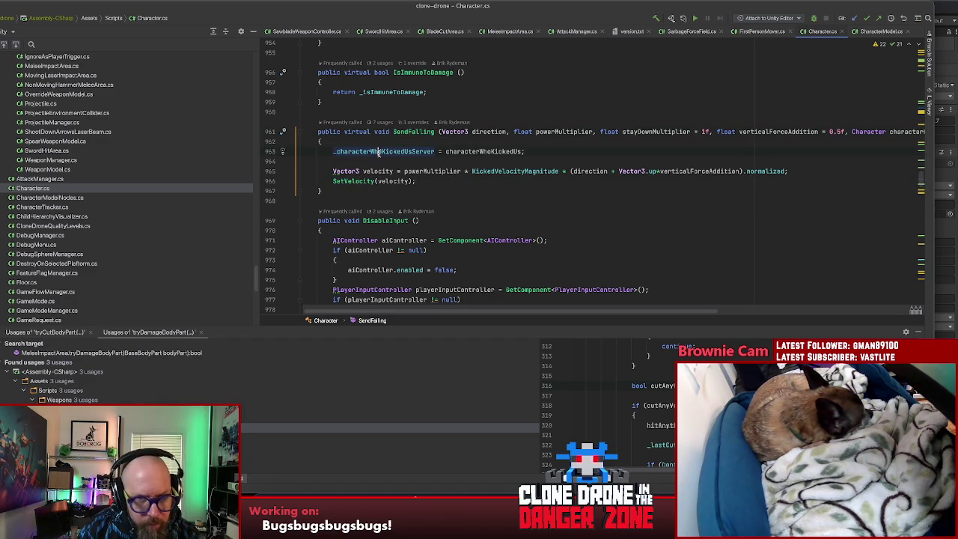
{"action": "left_click", "coordinate": [425, 181]}
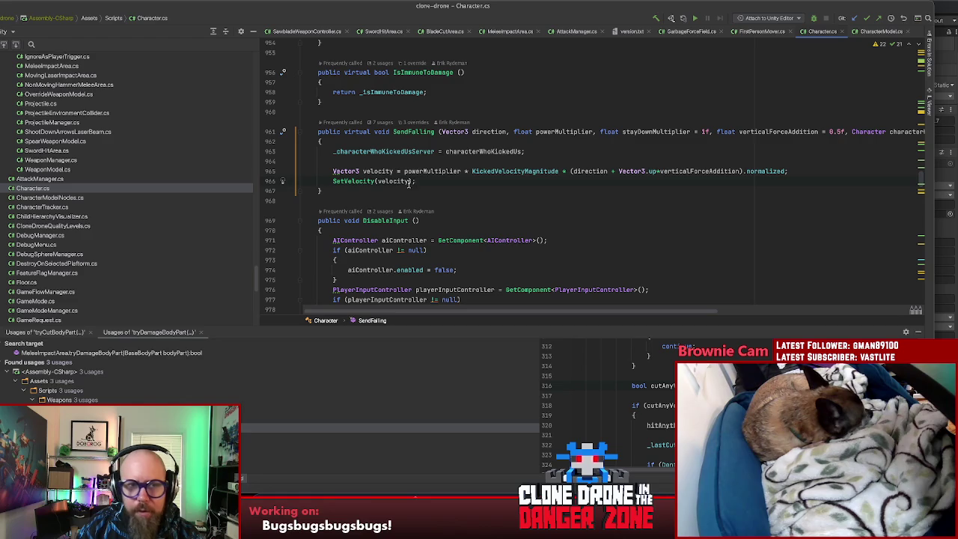
{"action": "left_click", "coordinate": [416, 123]}
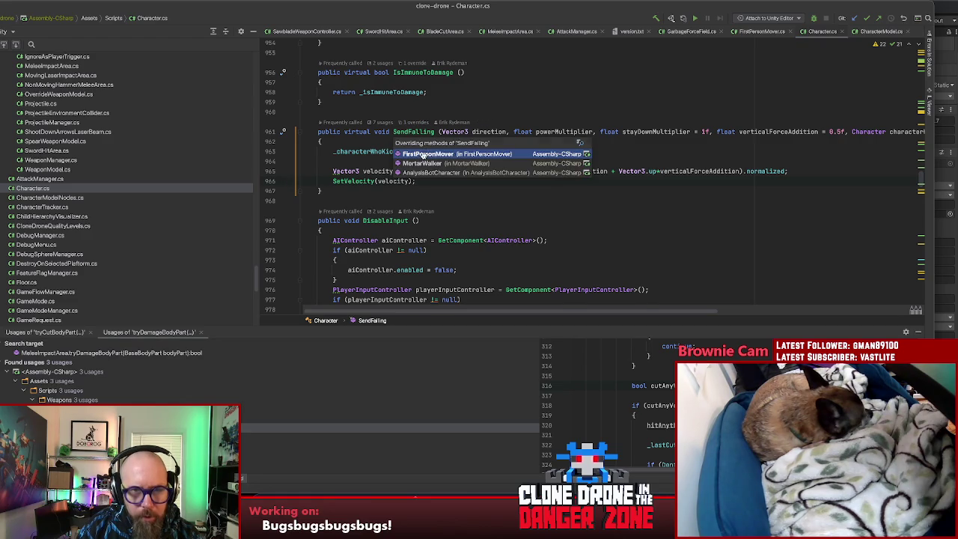
{"action": "left_click", "coordinate": [423, 155]}
Step: Examine the override's riding check and list all 4 usages of GettingKickedKnocksOffRider
{"action": "left_click", "coordinate": [391, 182]}
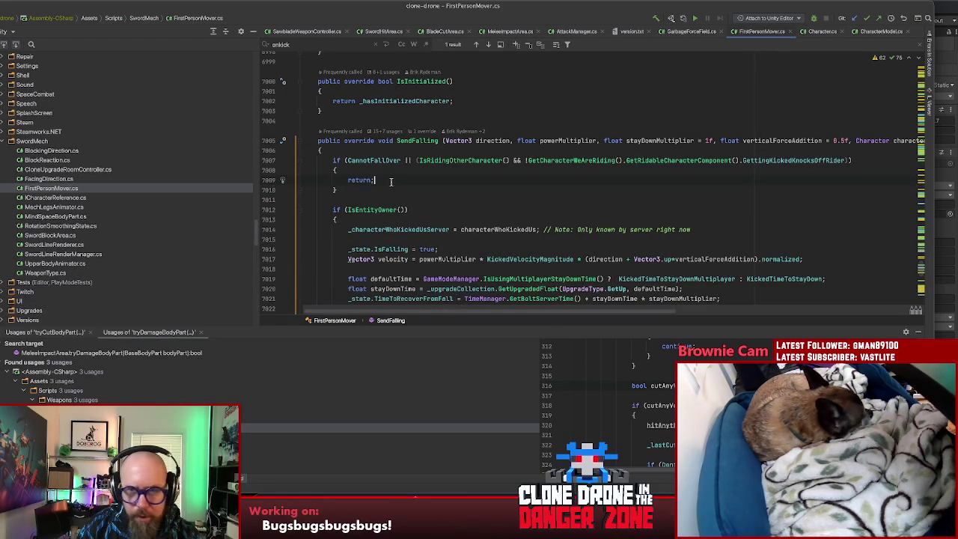
{"action": "left_click", "coordinate": [456, 160]}
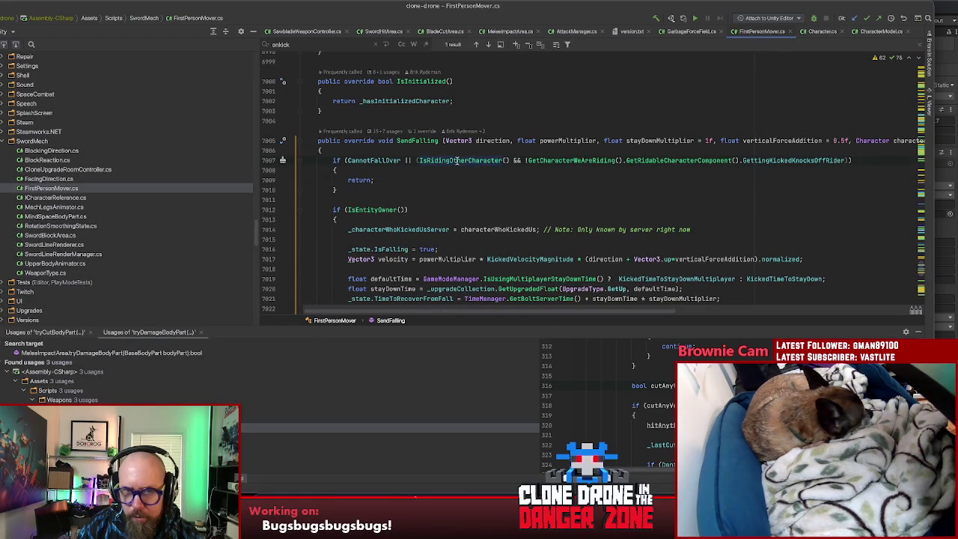
{"action": "left_click", "coordinate": [570, 160]}
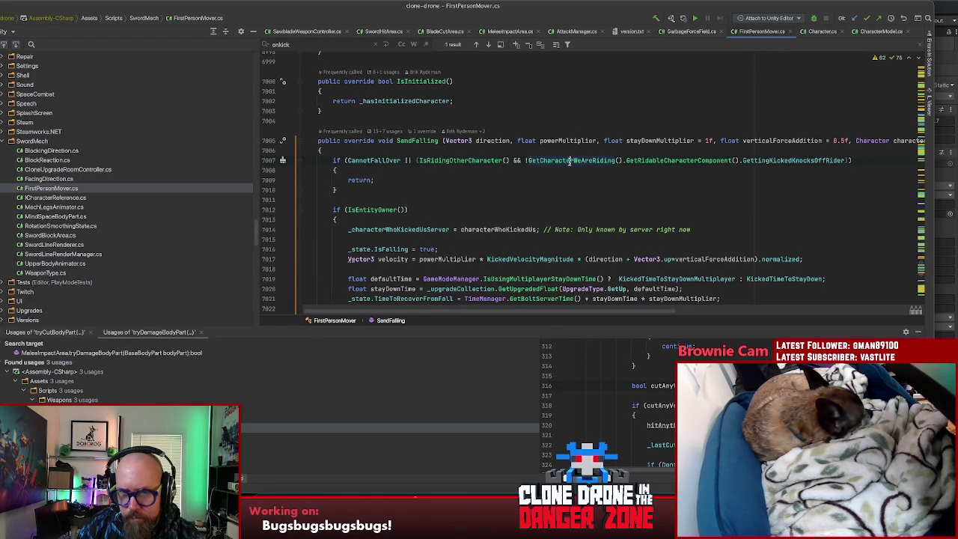
{"action": "left_click", "coordinate": [750, 160]}
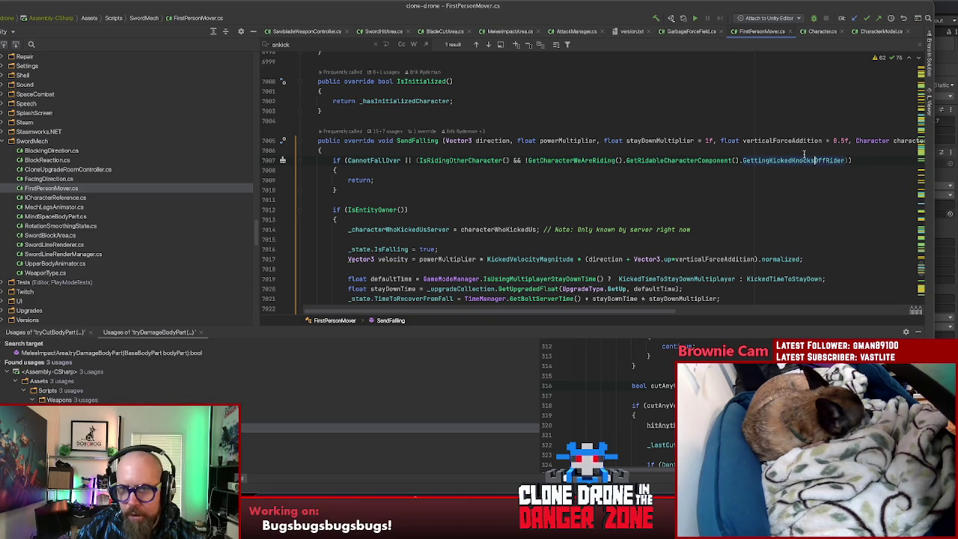
{"action": "left_click", "coordinate": [814, 160]}
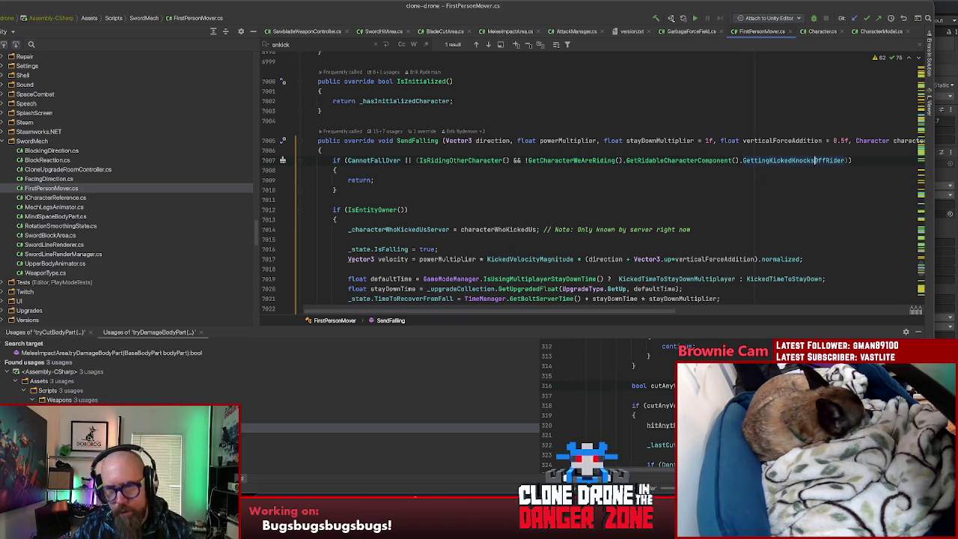
{"action": "key", "text": "alt+F7"}
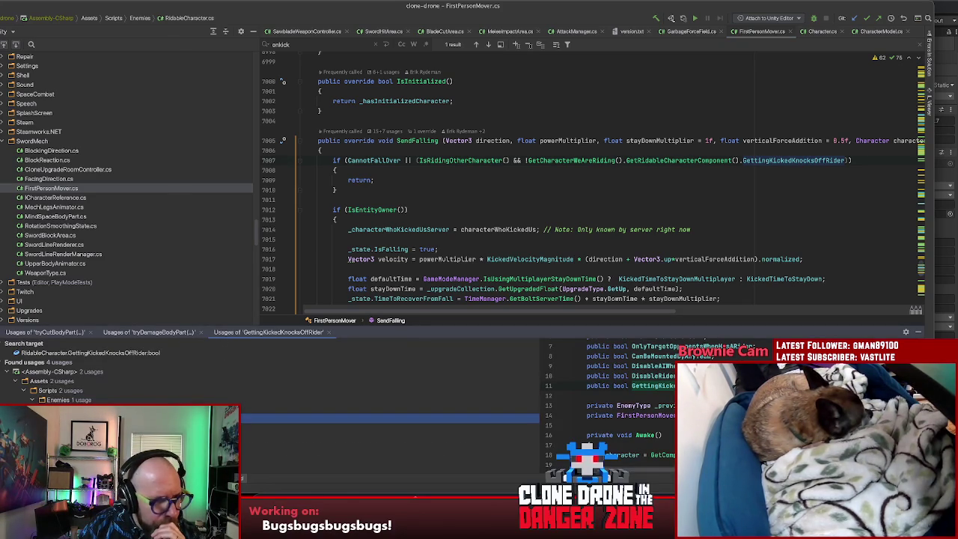
Step: Step to the FirstPersonMover usage and review SendFalling's NewVelocity assignment
{"action": "key", "text": "Down"}
{"action": "key", "text": "Down"}
{"action": "key", "text": "Down"}
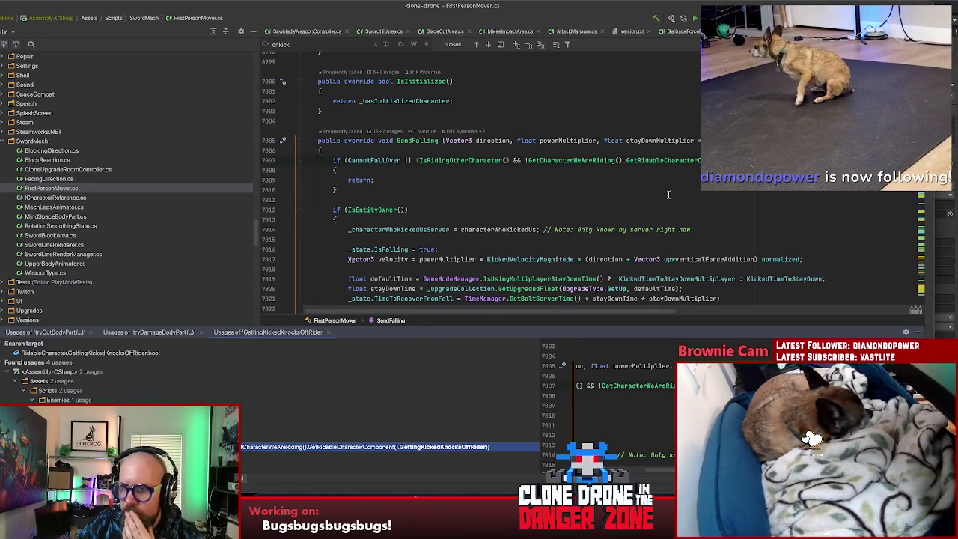
{"action": "scroll", "coordinate": [513, 203], "scroll_direction": "down", "scroll_amount": 3}
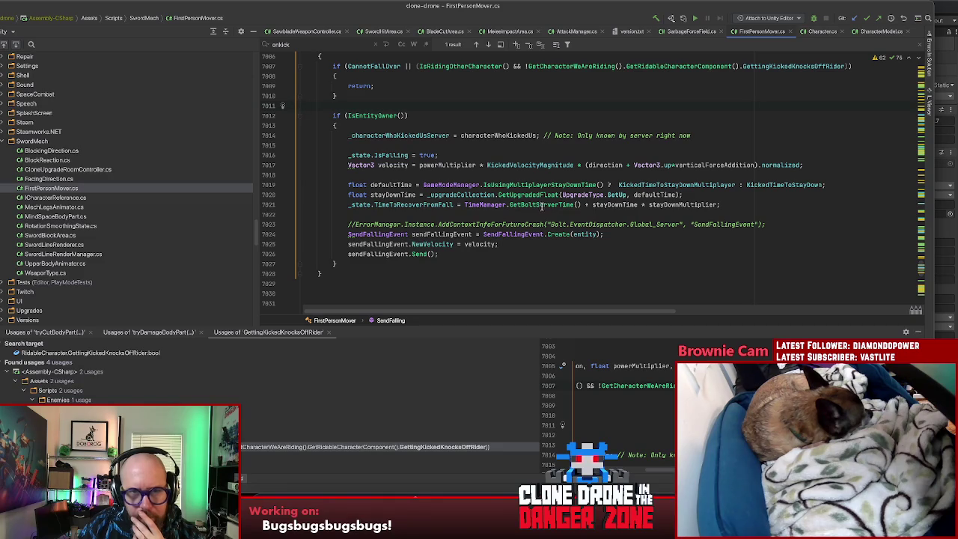
{"action": "mouse_move", "coordinate": [541, 204]}
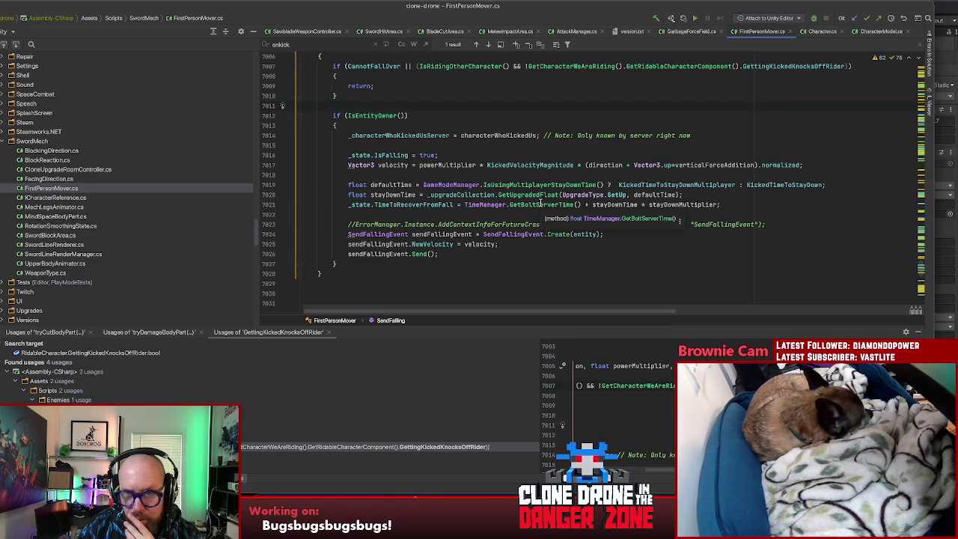
{"action": "scroll", "coordinate": [540, 203], "scroll_direction": "up", "scroll_amount": 3}
{"action": "scroll", "coordinate": [538, 202], "scroll_direction": "down", "scroll_amount": 3}
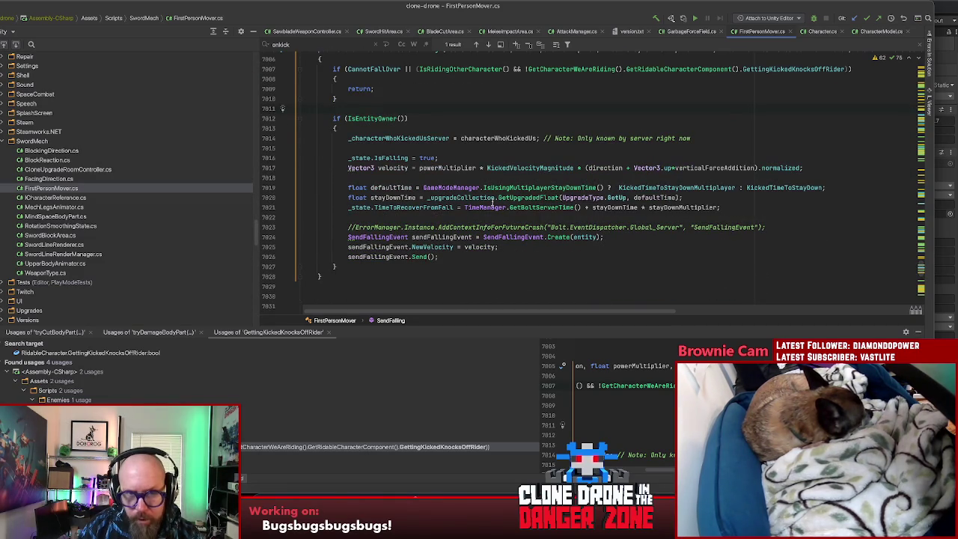
{"action": "scroll", "coordinate": [447, 247], "scroll_direction": "down", "scroll_amount": 8}
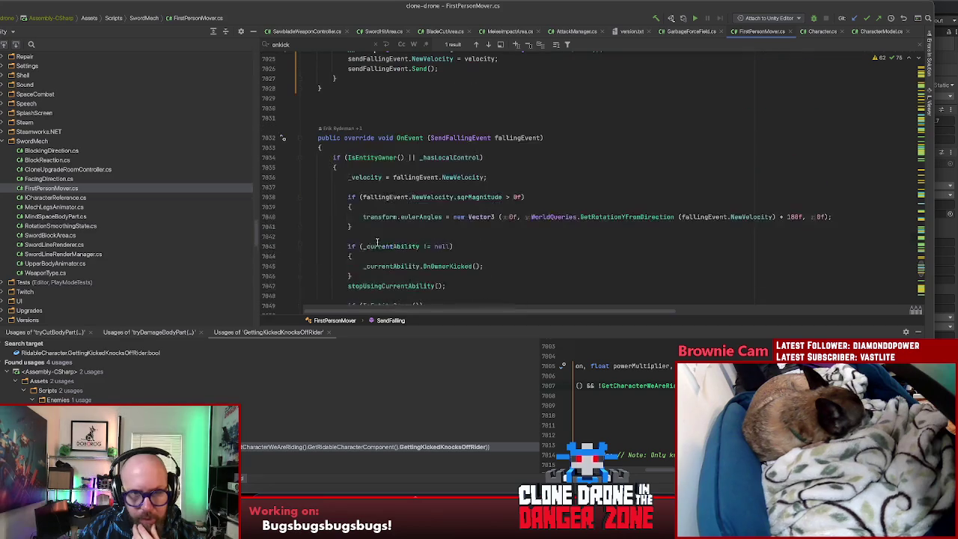
{"action": "scroll", "coordinate": [529, 227], "scroll_direction": "down", "scroll_amount": 1}
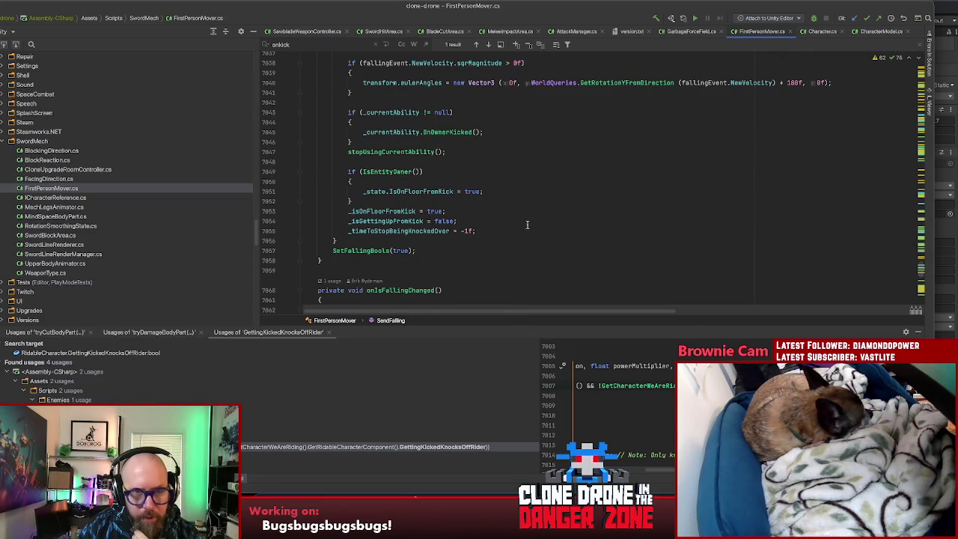
{"action": "scroll", "coordinate": [528, 223], "scroll_direction": "up", "scroll_amount": 2}
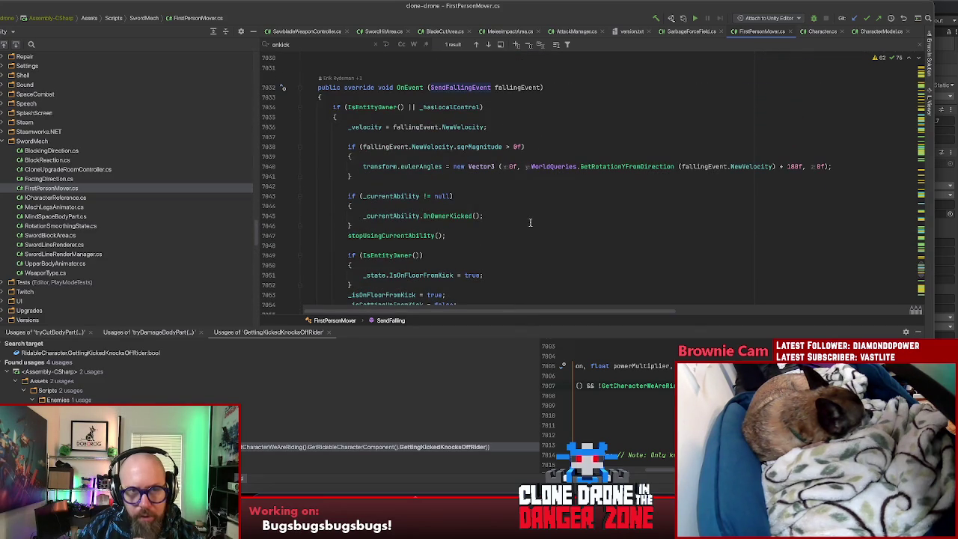
{"action": "scroll", "coordinate": [558, 193], "scroll_direction": "up", "scroll_amount": 3}
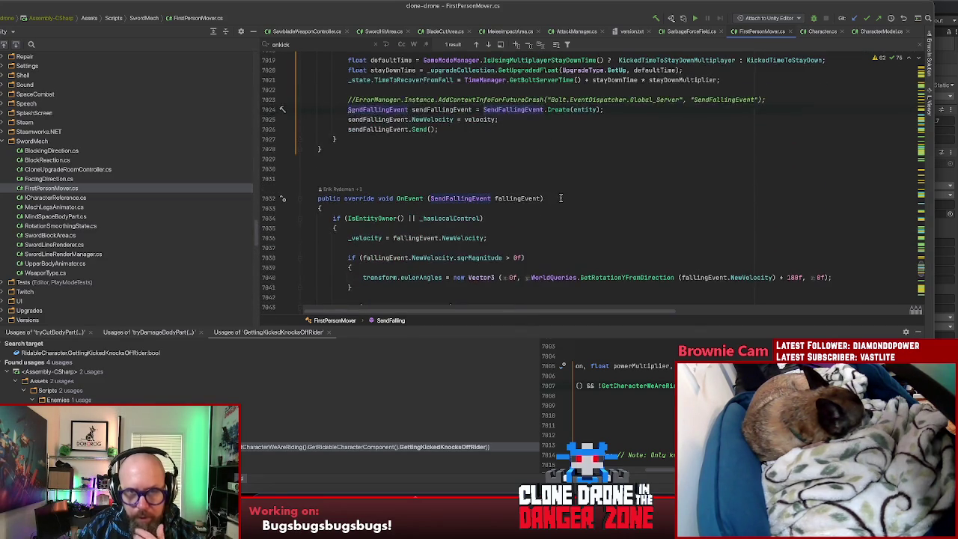
{"action": "scroll", "coordinate": [555, 200], "scroll_direction": "up", "scroll_amount": 3}
{"action": "left_click", "coordinate": [433, 216]}
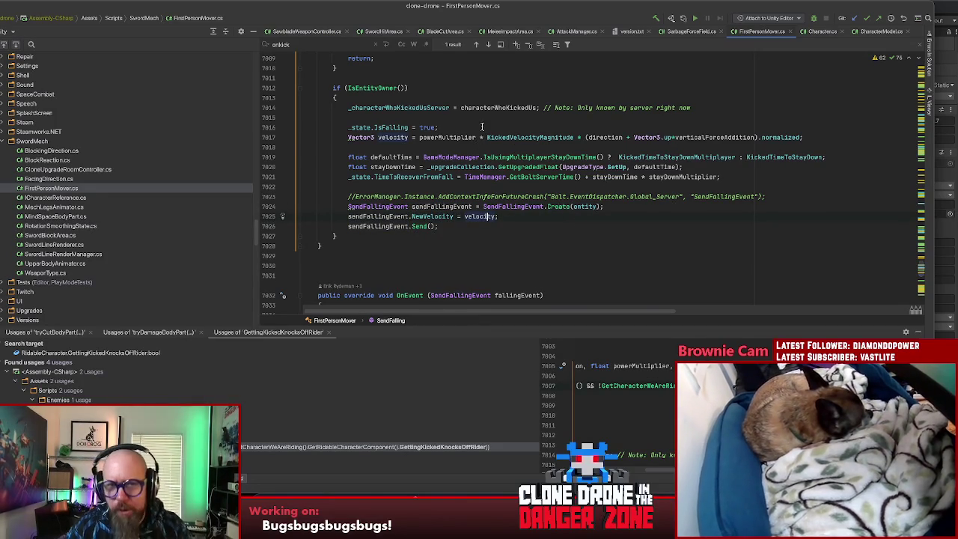
{"action": "scroll", "coordinate": [483, 127], "scroll_direction": "up", "scroll_amount": 5}
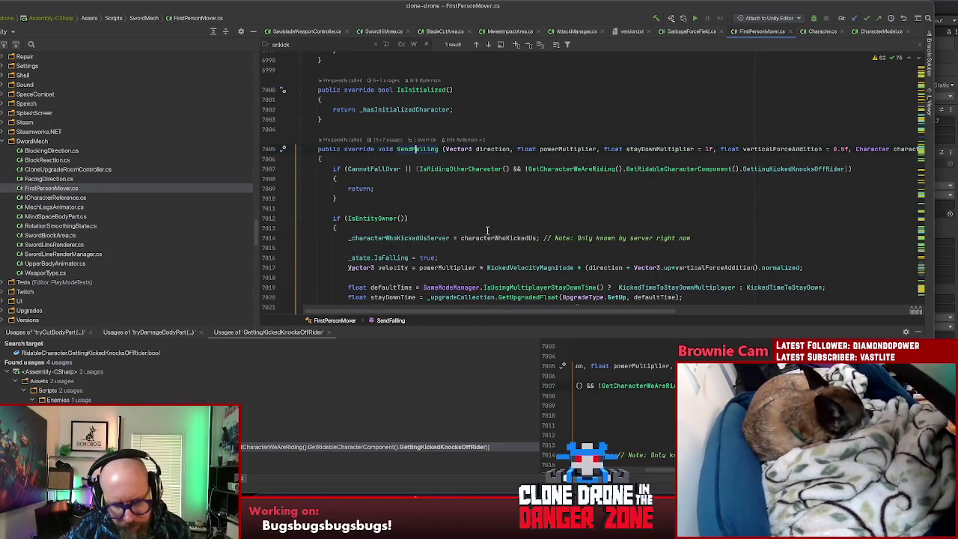
Step: Find SendFalling's 22 usages and open GettingKickedKnocksOffRider's declaration in RidableCharacter.cs
{"action": "key", "text": "shift+F12"}
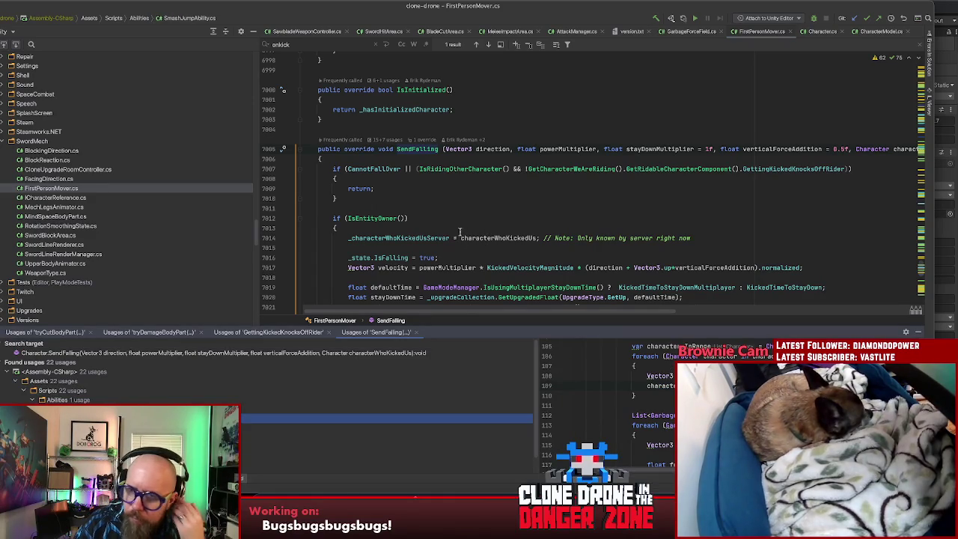
{"action": "left_click", "coordinate": [761, 169]}
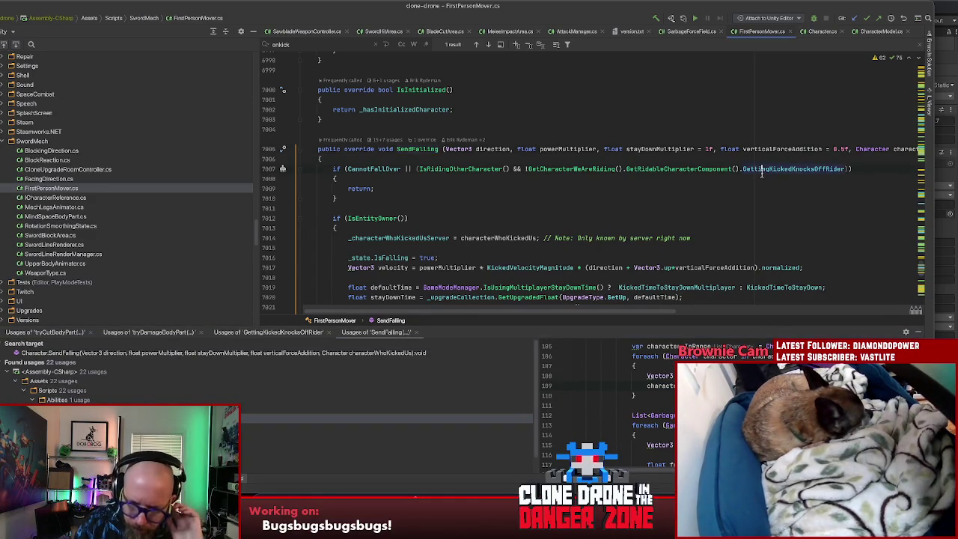
{"action": "key", "text": "F12"}
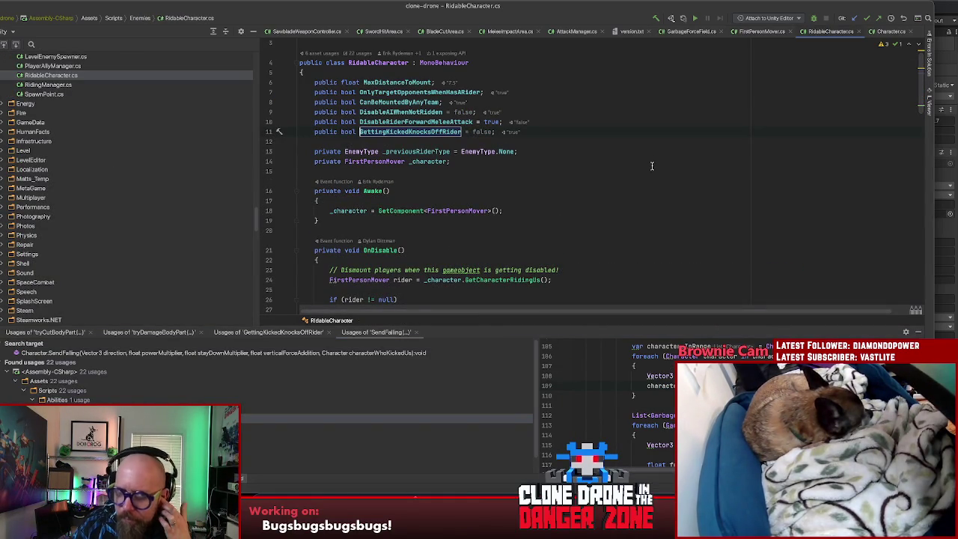
{"action": "scroll", "coordinate": [648, 164], "scroll_direction": "down", "scroll_amount": 5}
{"action": "scroll", "coordinate": [594, 180], "scroll_direction": "down", "scroll_amount": 2}
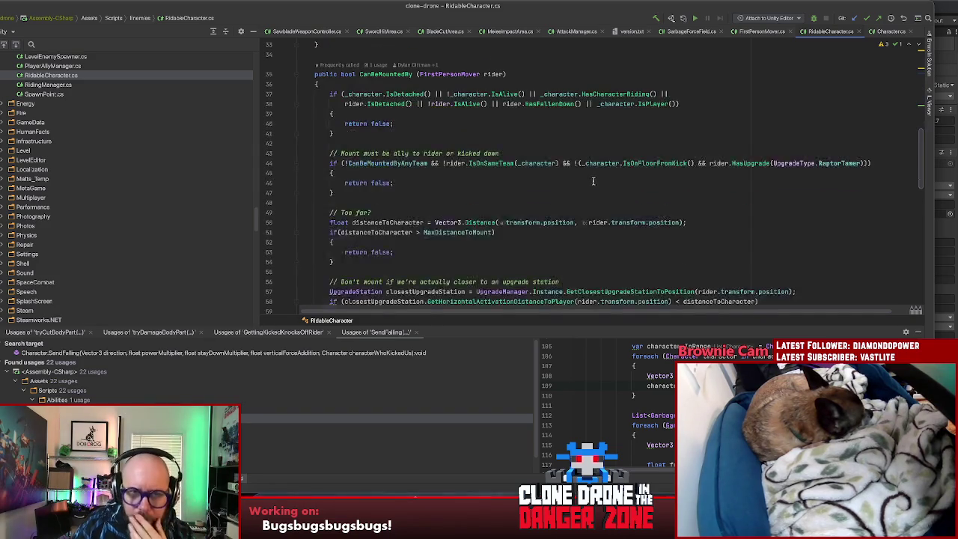
{"action": "scroll", "coordinate": [593, 181], "scroll_direction": "down", "scroll_amount": 2}
{"action": "scroll", "coordinate": [618, 177], "scroll_direction": "up", "scroll_amount": 2}
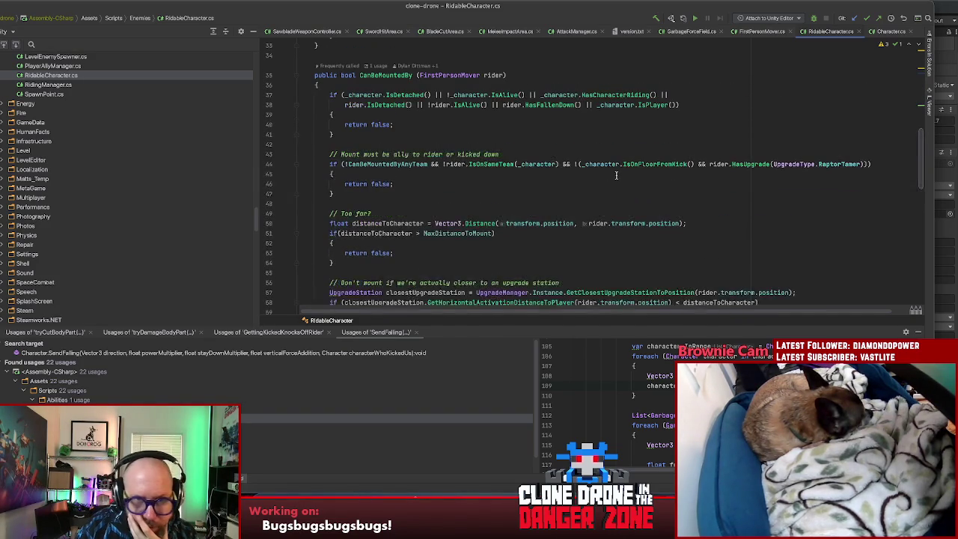
{"action": "scroll", "coordinate": [617, 176], "scroll_direction": "down", "scroll_amount": 5}
{"action": "scroll", "coordinate": [617, 175], "scroll_direction": "down", "scroll_amount": 5}
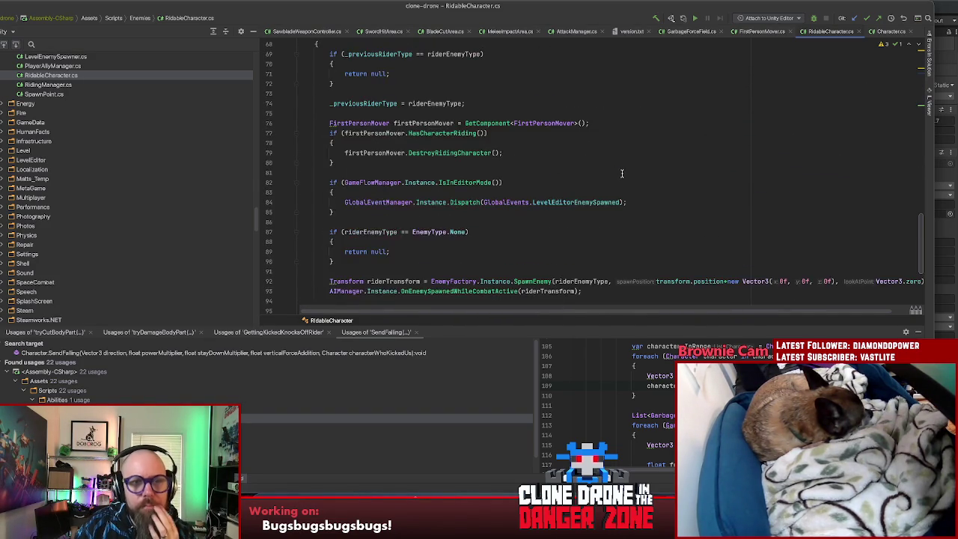
{"action": "scroll", "coordinate": [618, 174], "scroll_direction": "up", "scroll_amount": 15}
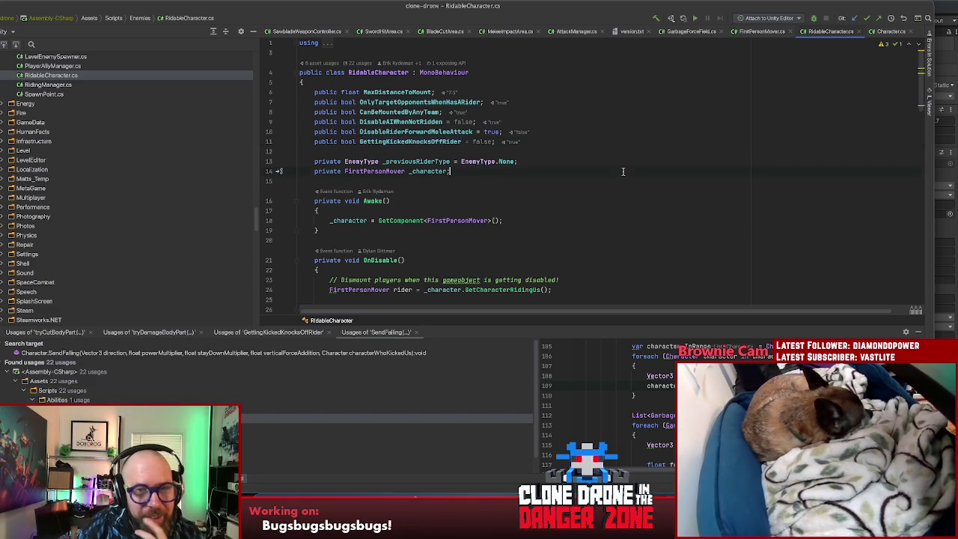
{"action": "scroll", "coordinate": [629, 180], "scroll_direction": "down", "scroll_amount": 5}
{"action": "scroll", "coordinate": [629, 184], "scroll_direction": "down", "scroll_amount": 4}
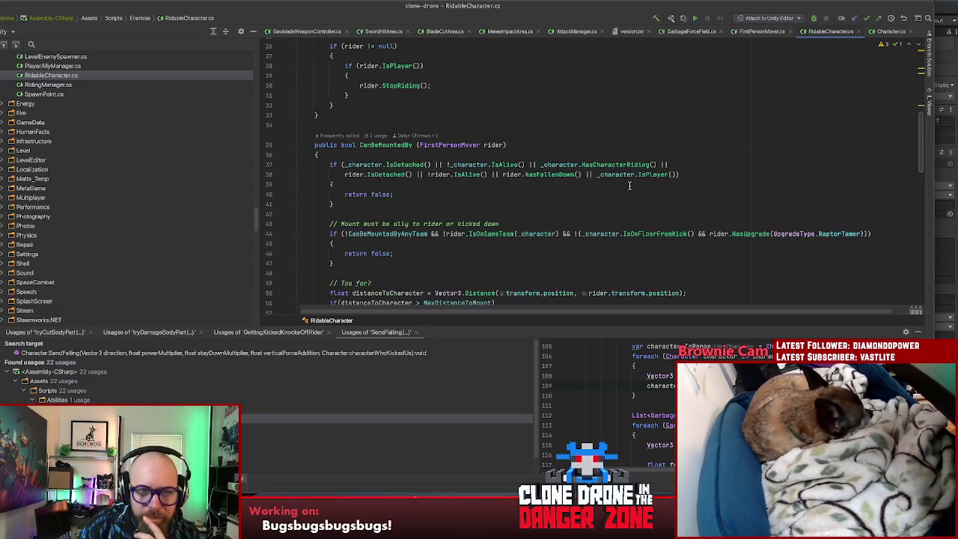
{"action": "scroll", "coordinate": [509, 180], "scroll_direction": "down", "scroll_amount": 3}
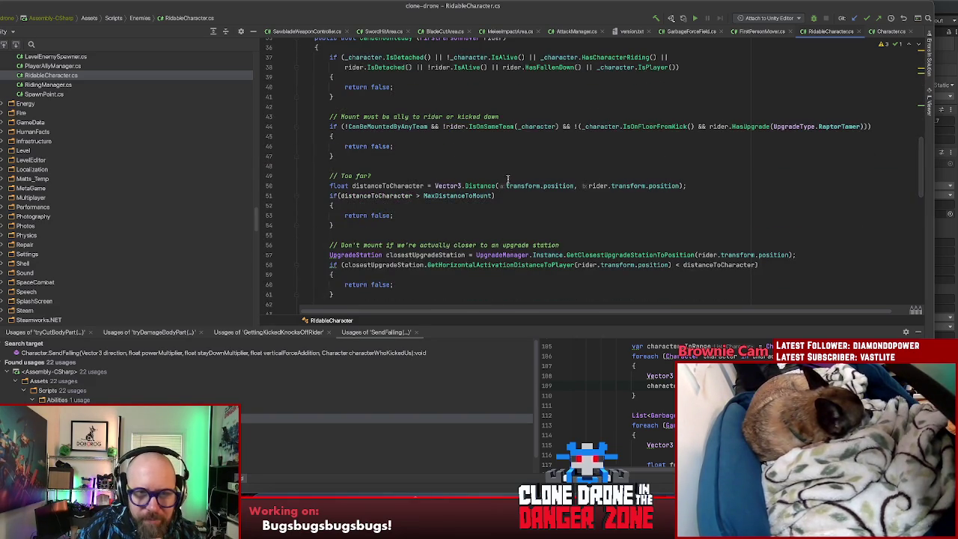
{"action": "scroll", "coordinate": [508, 178], "scroll_direction": "down", "scroll_amount": 3}
{"action": "scroll", "coordinate": [633, 186], "scroll_direction": "down", "scroll_amount": 5}
{"action": "scroll", "coordinate": [633, 186], "scroll_direction": "down", "scroll_amount": 3}
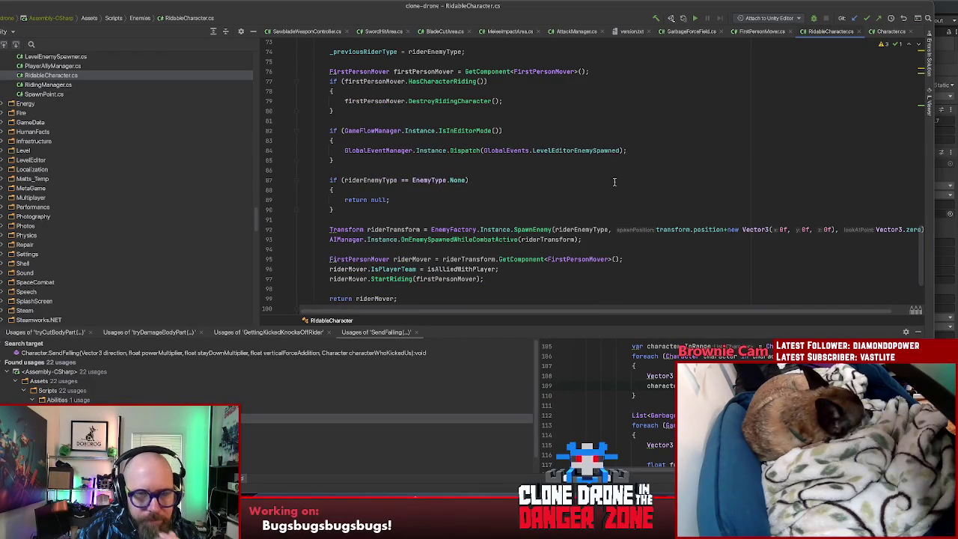
{"action": "scroll", "coordinate": [621, 183], "scroll_direction": "down", "scroll_amount": 2}
{"action": "scroll", "coordinate": [606, 187], "scroll_direction": "up", "scroll_amount": 4}
{"action": "scroll", "coordinate": [610, 188], "scroll_direction": "down", "scroll_amount": 3}
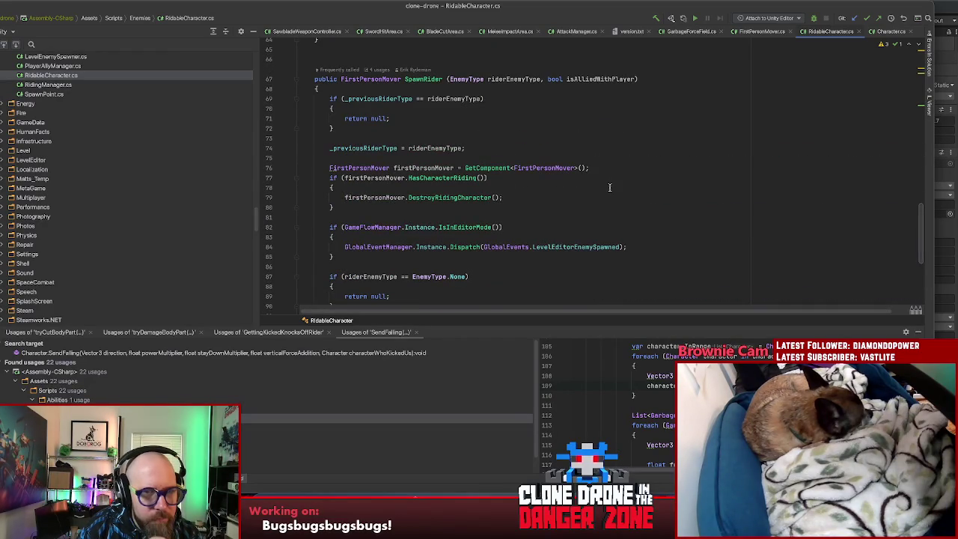
{"action": "left_click", "coordinate": [508, 187]}
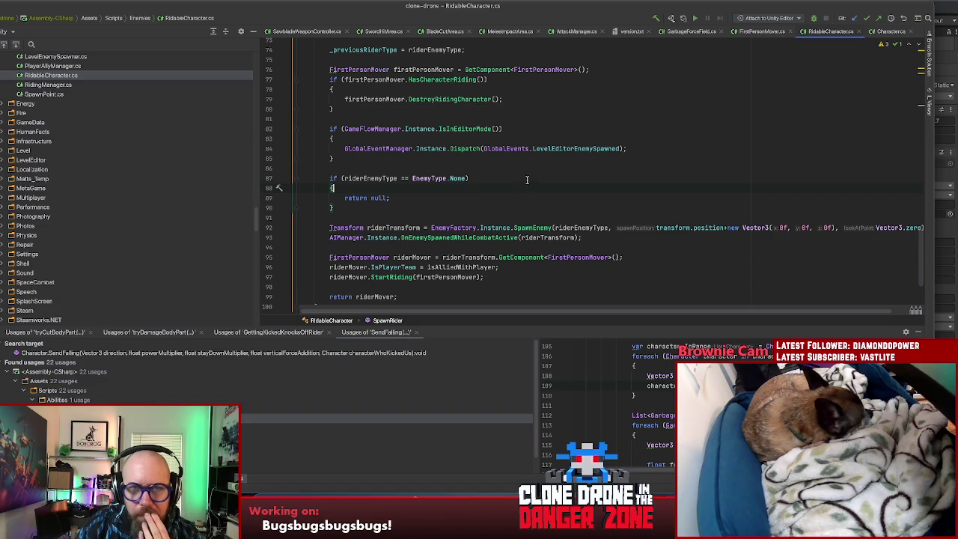
Step: Re-examine SendFalling's IsRidingOtherCharacter and GettingKickedKnocksOffRider check in FirstPersonMover.cs, then return to Unity
{"action": "left_click", "coordinate": [778, 33]}
{"action": "left_click", "coordinate": [491, 216]}
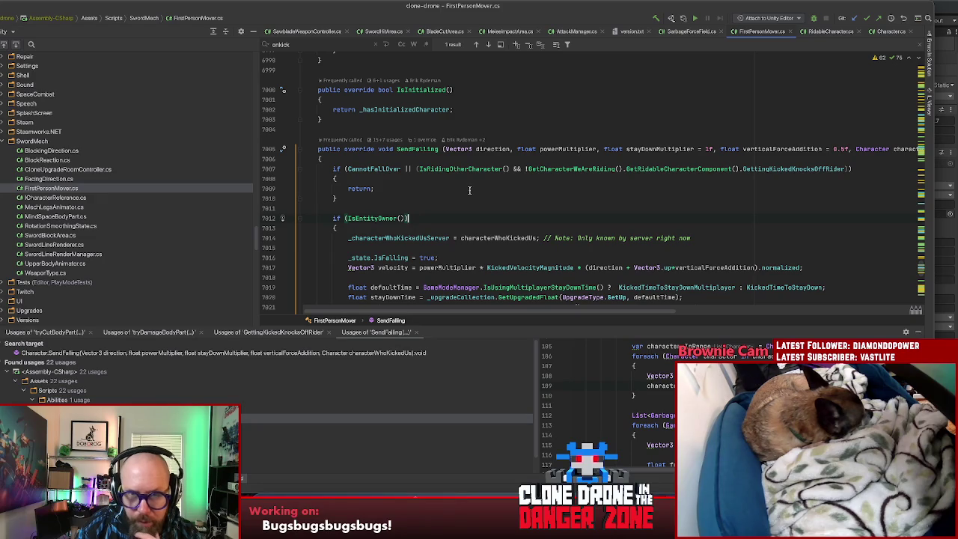
{"action": "left_click", "coordinate": [463, 169]}
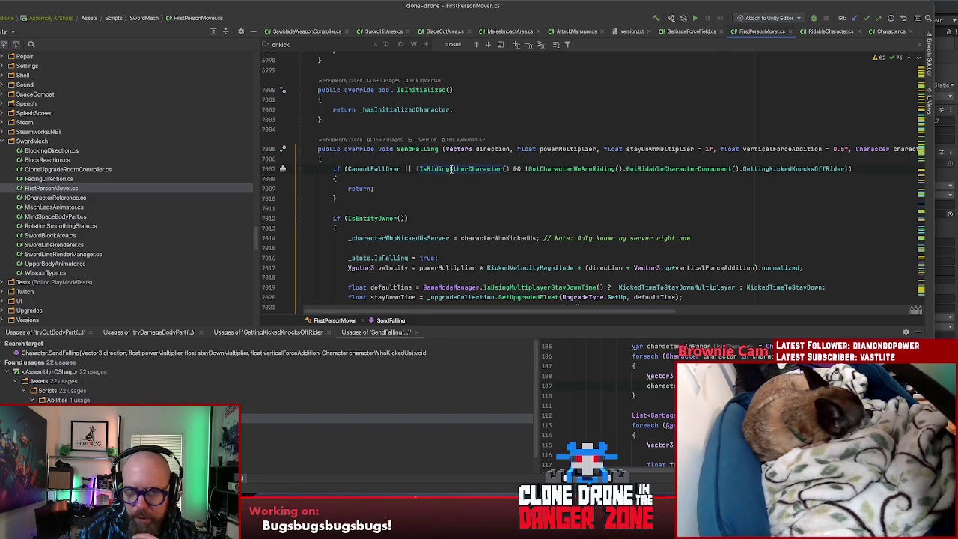
{"action": "left_click", "coordinate": [570, 171]}
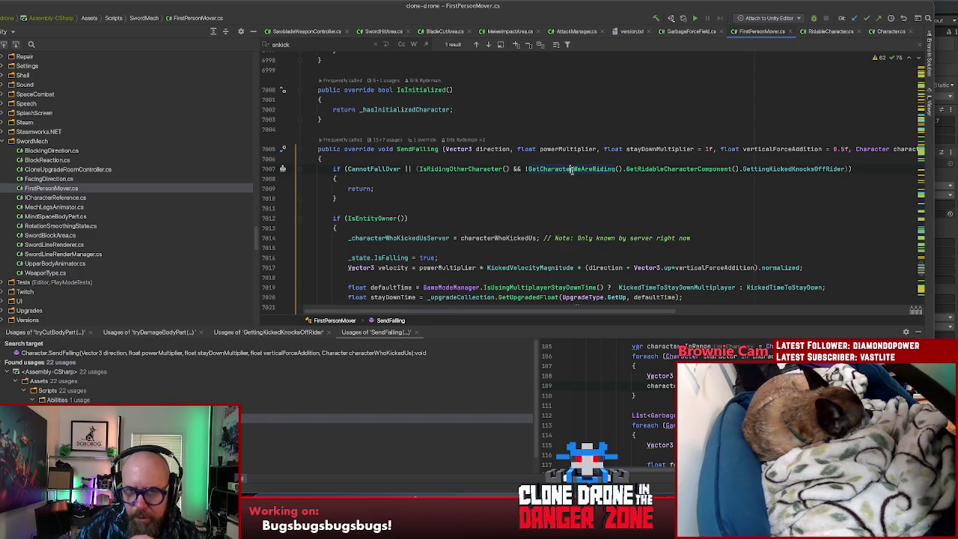
{"action": "double_click", "coordinate": [791, 169]}
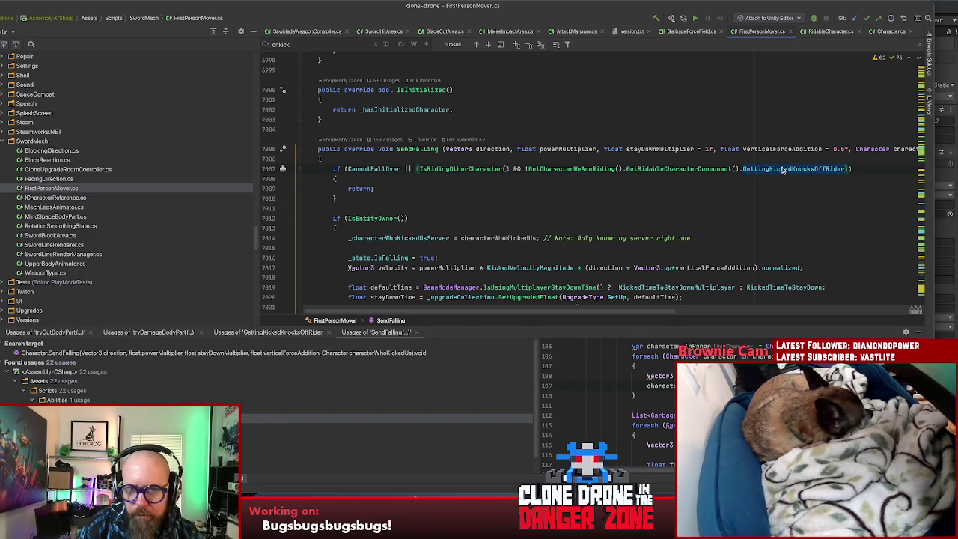
{"action": "mouse_move", "coordinate": [783, 170]}
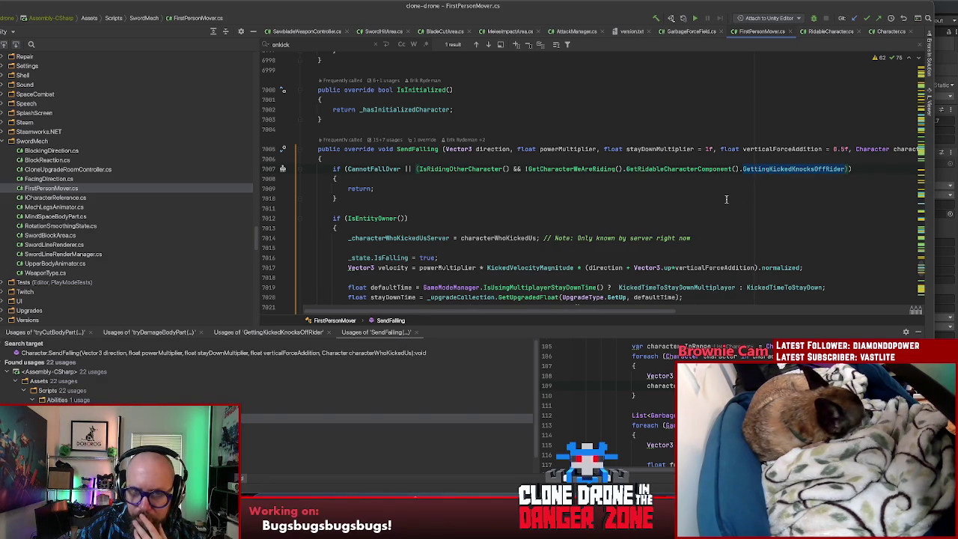
{"action": "left_click", "coordinate": [469, 169]}
{"action": "left_click", "coordinate": [795, 168]}
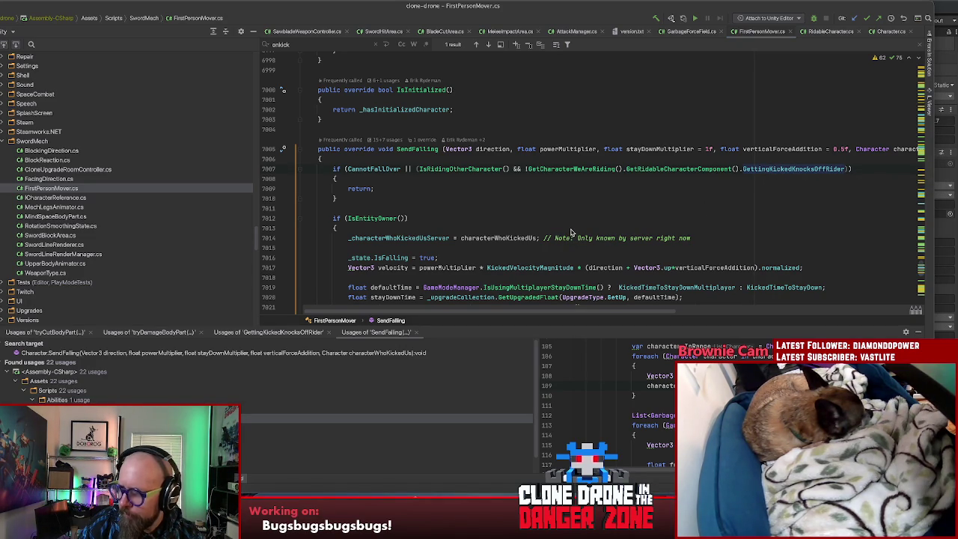
{"action": "key", "text": "super+Tab"}
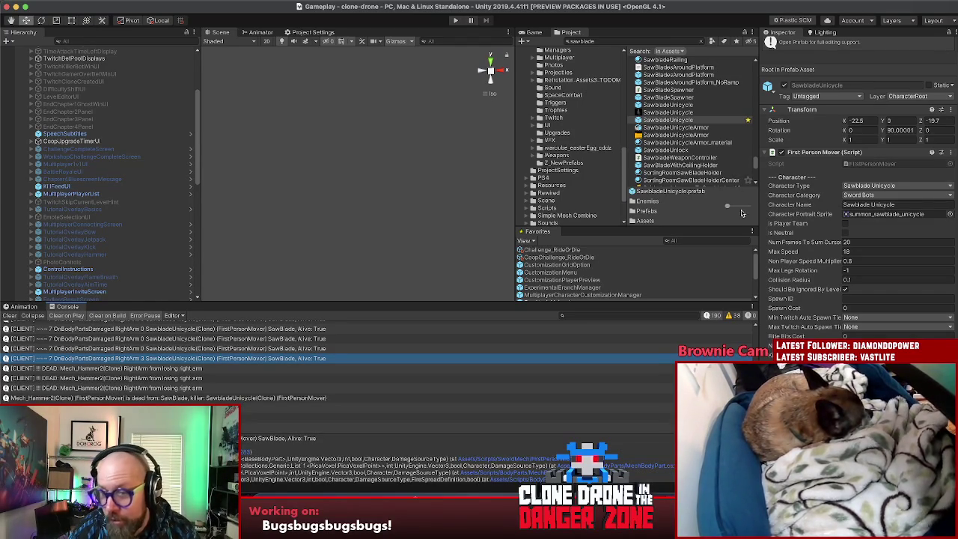
Step: Scroll through the SawbladeUnicycle prefab's Inspector settings and widen the properties panel
{"action": "scroll", "coordinate": [792, 232], "scroll_direction": "down", "scroll_amount": 15}
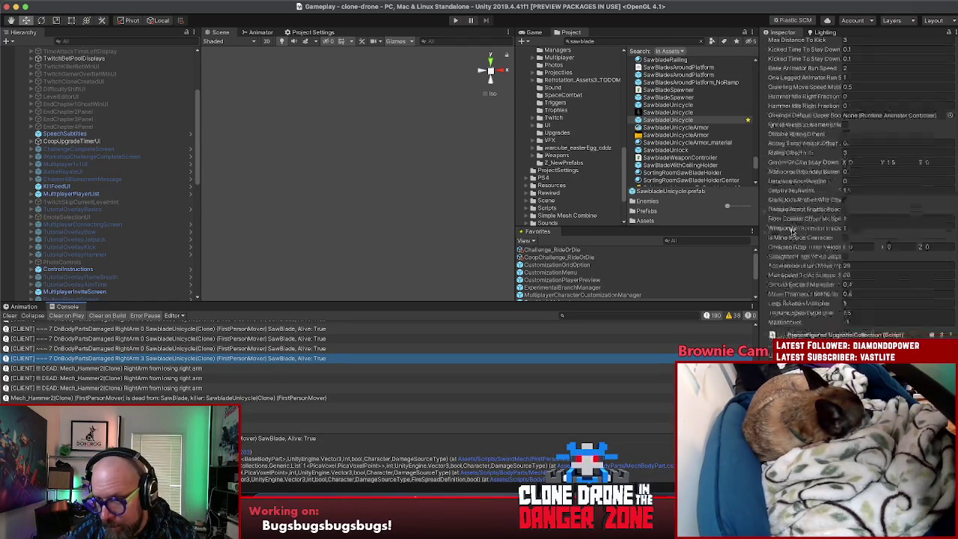
{"action": "scroll", "coordinate": [792, 233], "scroll_direction": "down", "scroll_amount": 15}
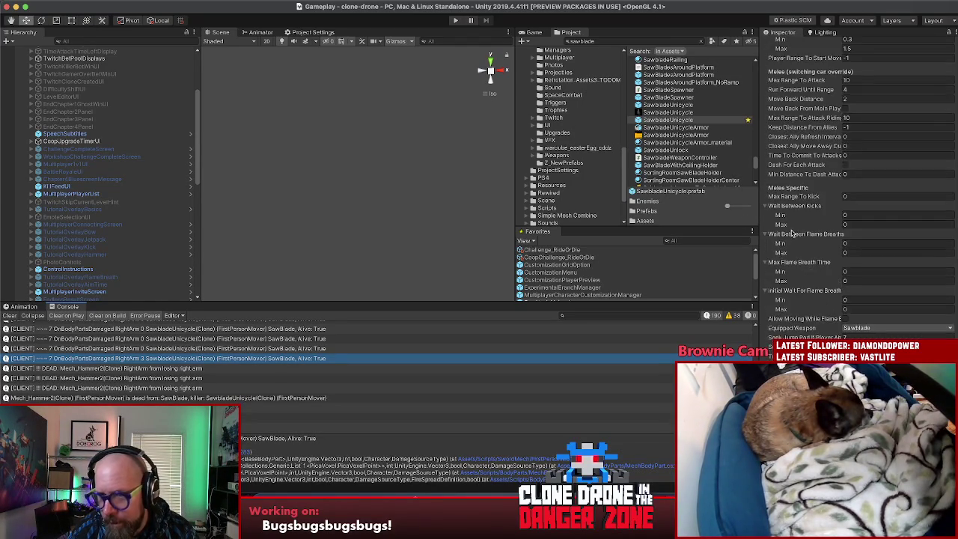
{"action": "scroll", "coordinate": [791, 233], "scroll_direction": "down", "scroll_amount": 10}
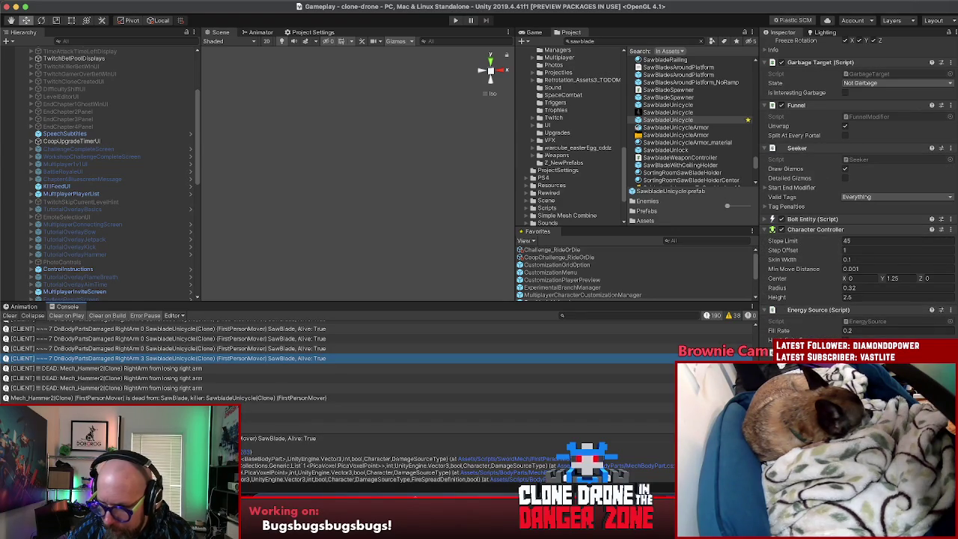
{"action": "left_click_drag", "start_coordinate": [760, 150], "coordinate": [736, 150]}
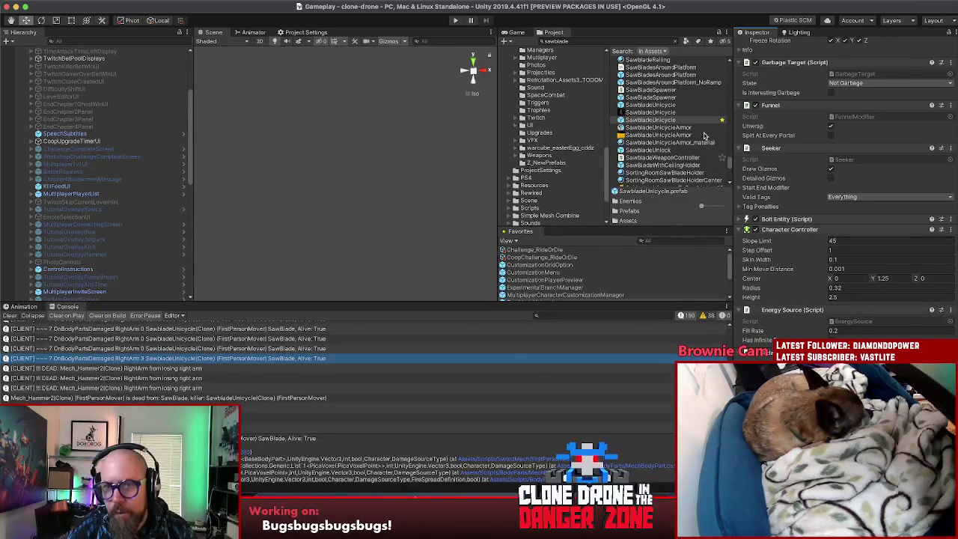
{"action": "scroll", "coordinate": [694, 173], "scroll_direction": "up", "scroll_amount": 5}
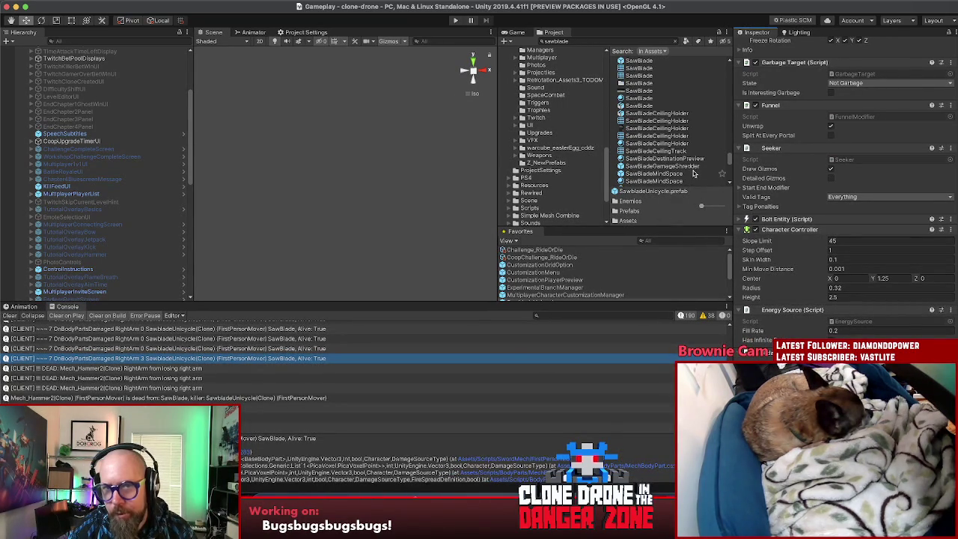
Step: Search the Project for FlameRaptor assets, inspect Mech_FlameRaptor, then deselect it
{"action": "left_click", "coordinate": [590, 43]}
{"action": "key", "text": "BackSpace"}
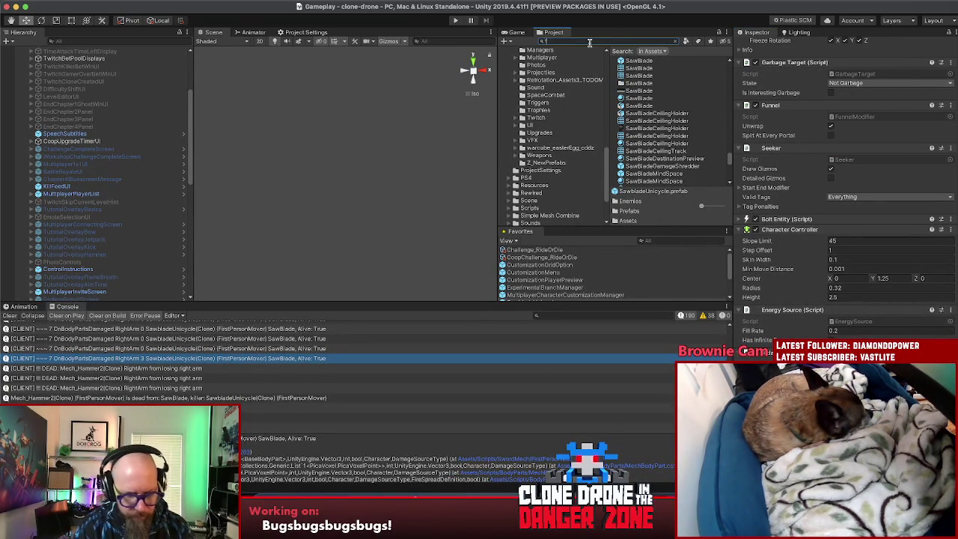
{"action": "type", "text": "amer"}
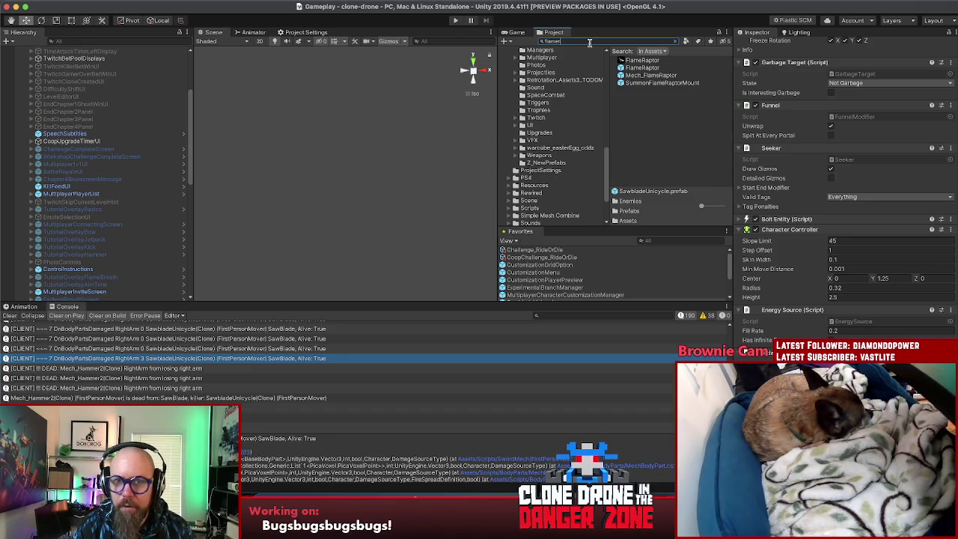
{"action": "left_click", "coordinate": [650, 75]}
{"action": "scroll", "coordinate": [793, 310], "scroll_direction": "down", "scroll_amount": 3}
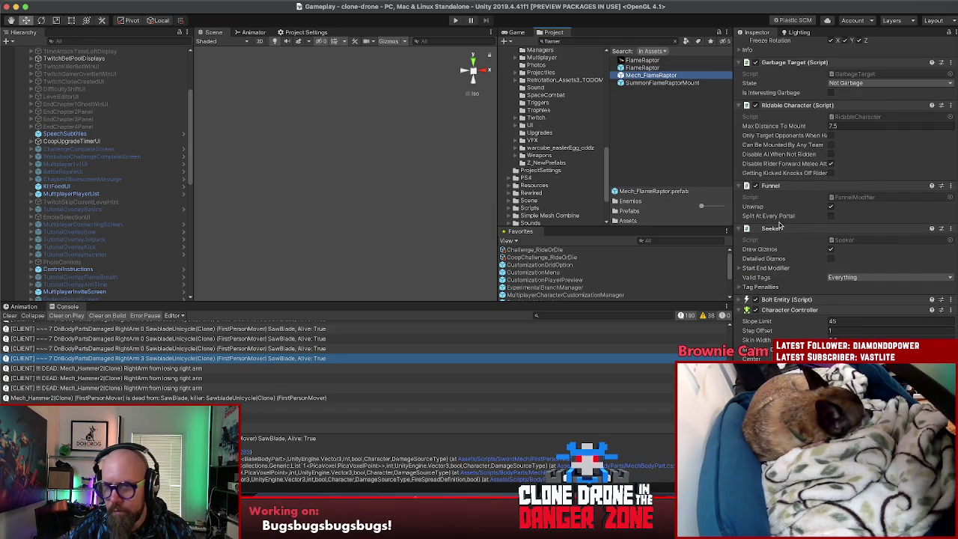
{"action": "scroll", "coordinate": [781, 228], "scroll_direction": "up", "scroll_amount": 1}
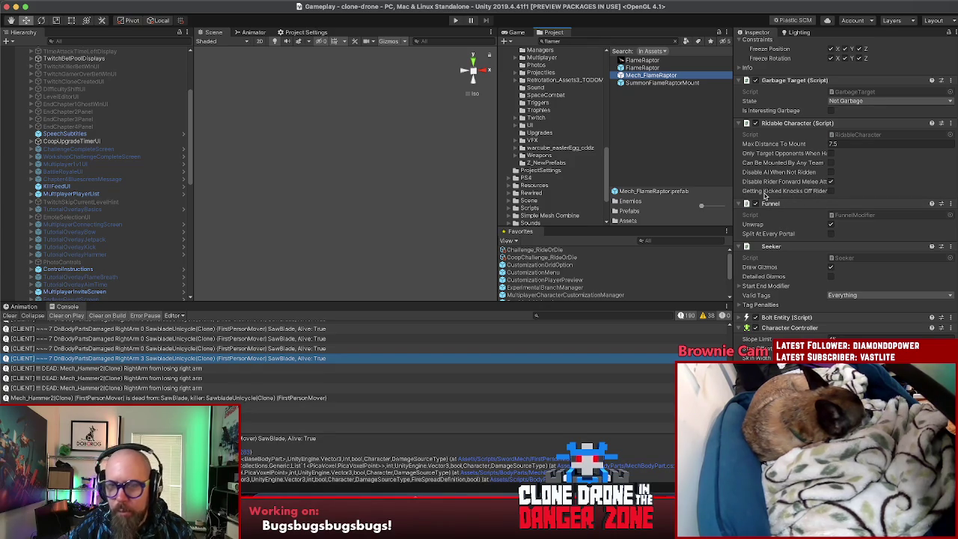
{"action": "left_click", "coordinate": [690, 140]}
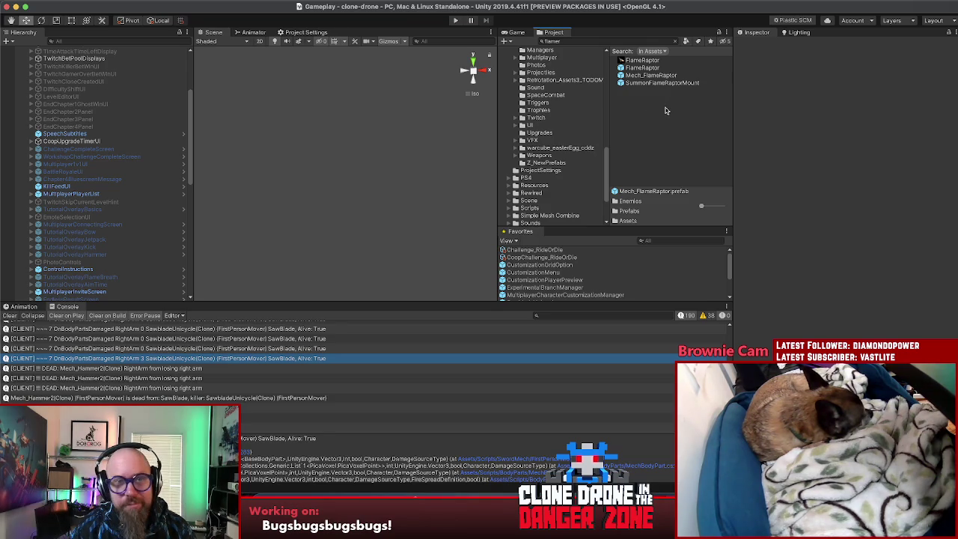
Step: Enter Play mode and open the Clone Drone level editor from the title menu
{"action": "left_click", "coordinate": [457, 22]}
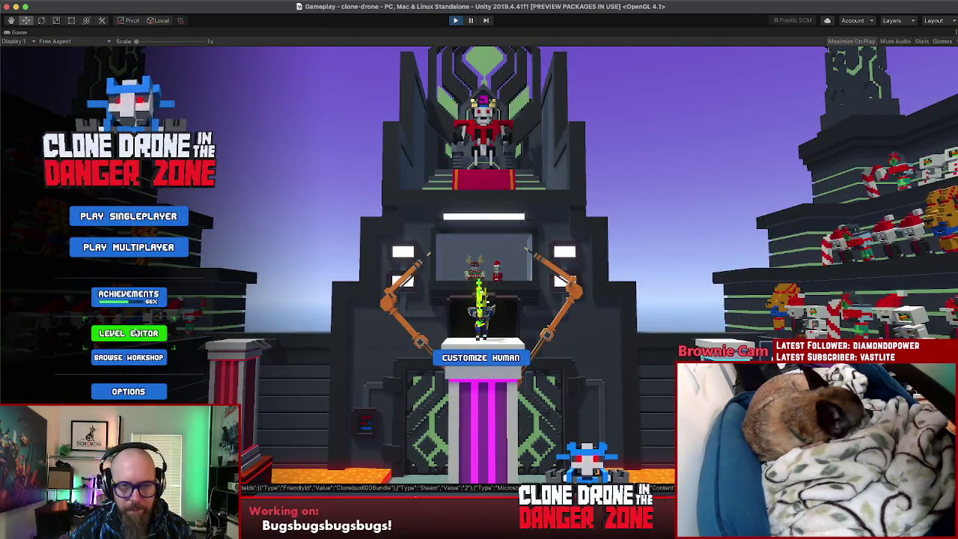
{"action": "left_click", "coordinate": [163, 330]}
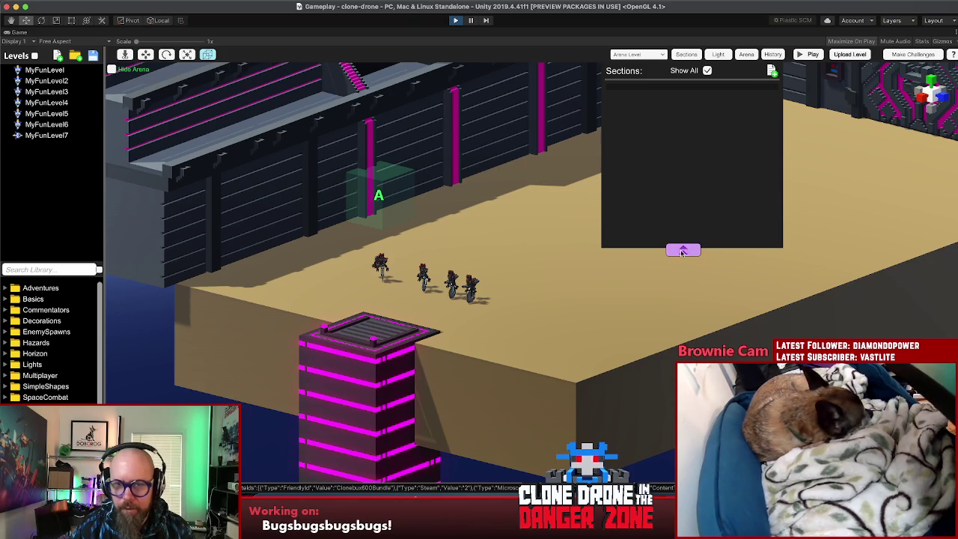
Step: Box-select the four robots in the arena and confirm deleting them
{"action": "left_click", "coordinate": [683, 250]}
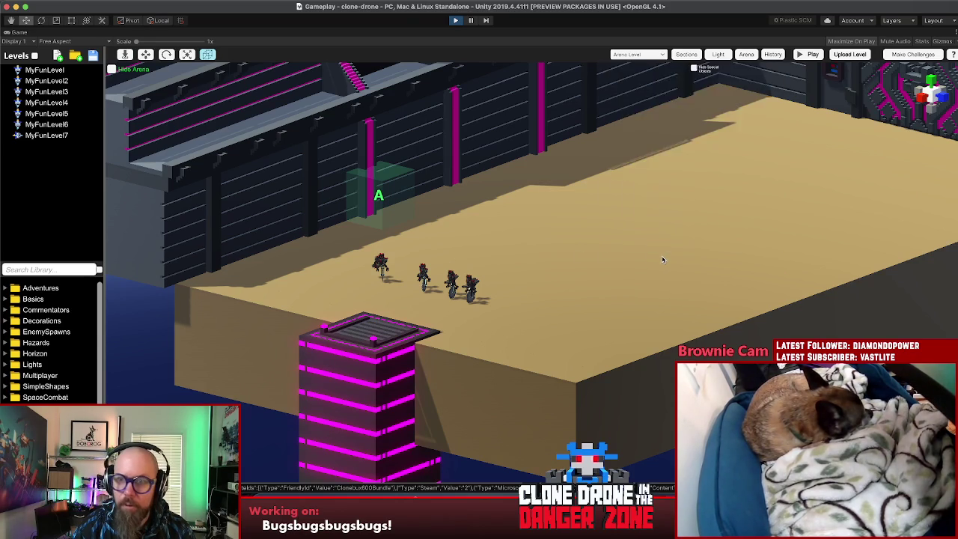
{"action": "left_click_drag", "start_coordinate": [251, 324], "coordinate": [293, 327]}
{"action": "key", "text": "Delete"}
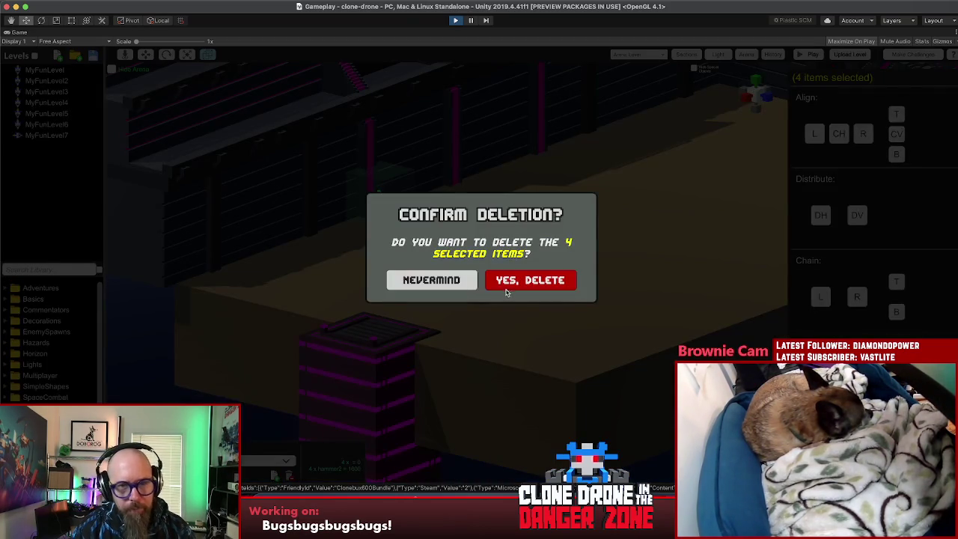
{"action": "left_click", "coordinate": [509, 283]}
Step: Place a FlameRaptor from the EnemySpawns category on the arena floor
{"action": "left_click", "coordinate": [33, 334]}
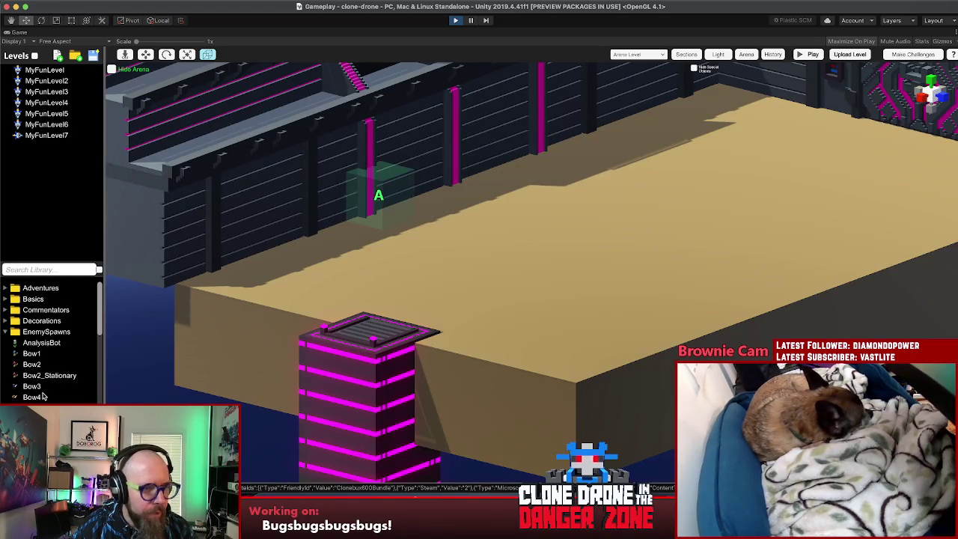
{"action": "scroll", "coordinate": [43, 389], "scroll_direction": "down", "scroll_amount": 5}
{"action": "scroll", "coordinate": [43, 394], "scroll_direction": "down", "scroll_amount": 6}
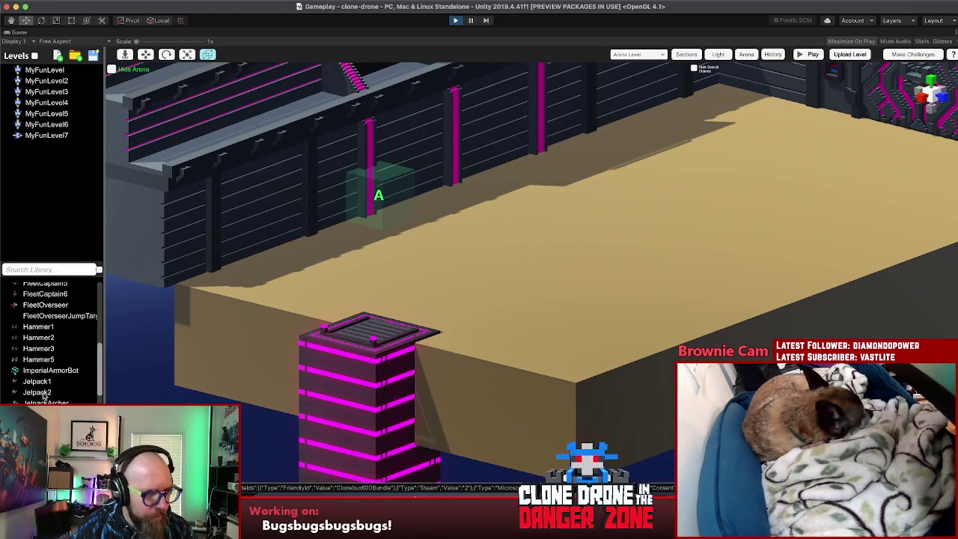
{"action": "scroll", "coordinate": [45, 396], "scroll_direction": "up", "scroll_amount": 5}
{"action": "scroll", "coordinate": [45, 395], "scroll_direction": "up", "scroll_amount": 1}
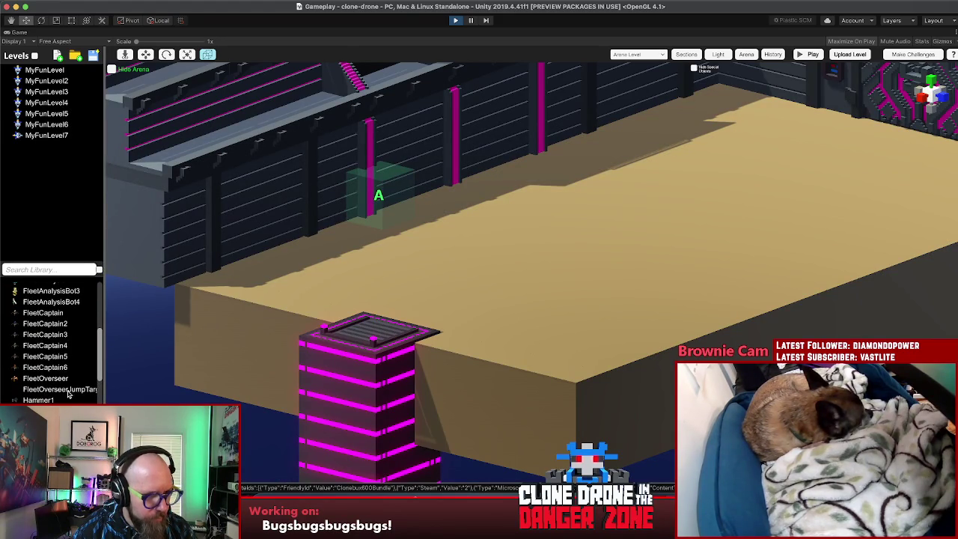
{"action": "scroll", "coordinate": [38, 381], "scroll_direction": "up", "scroll_amount": 5}
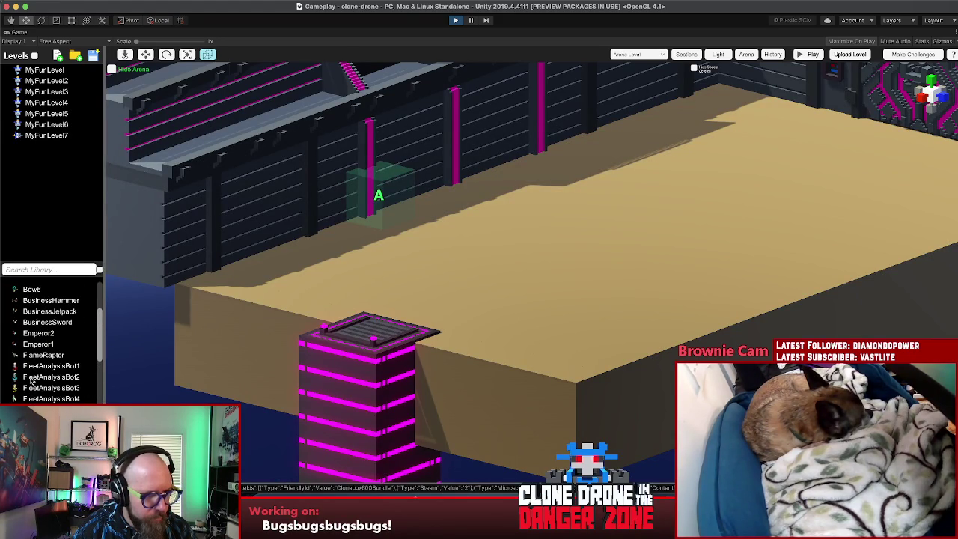
{"action": "left_click_drag", "start_coordinate": [39, 356], "coordinate": [513, 286]}
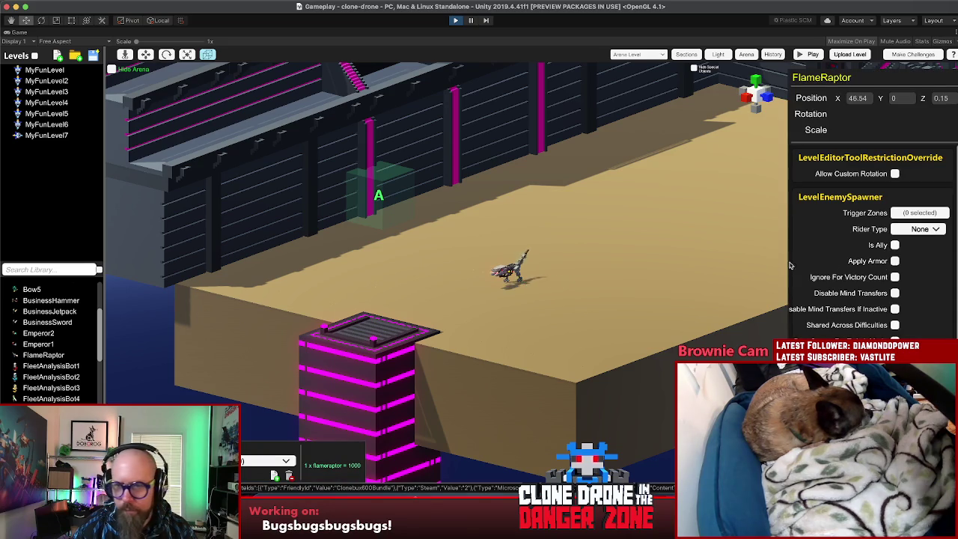
Step: Set the FlameRaptor's rider to Bow2, link it to trigger zone A, and playtest
{"action": "left_click", "coordinate": [934, 229]}
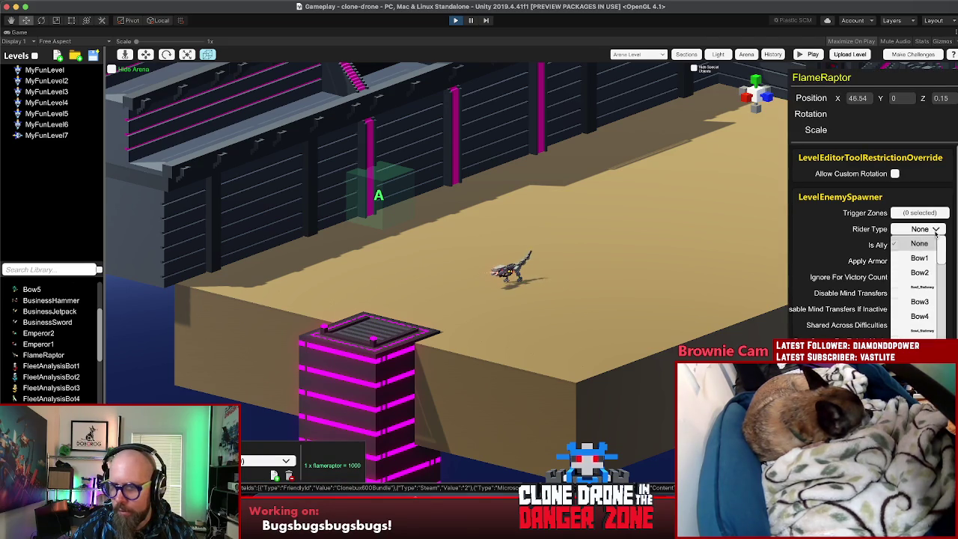
{"action": "left_click", "coordinate": [915, 272]}
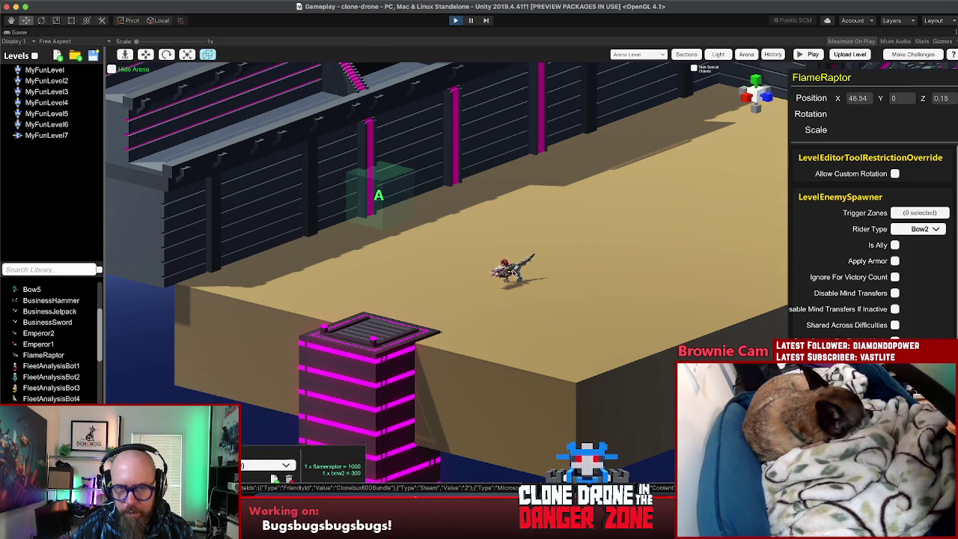
{"action": "left_click", "coordinate": [923, 213]}
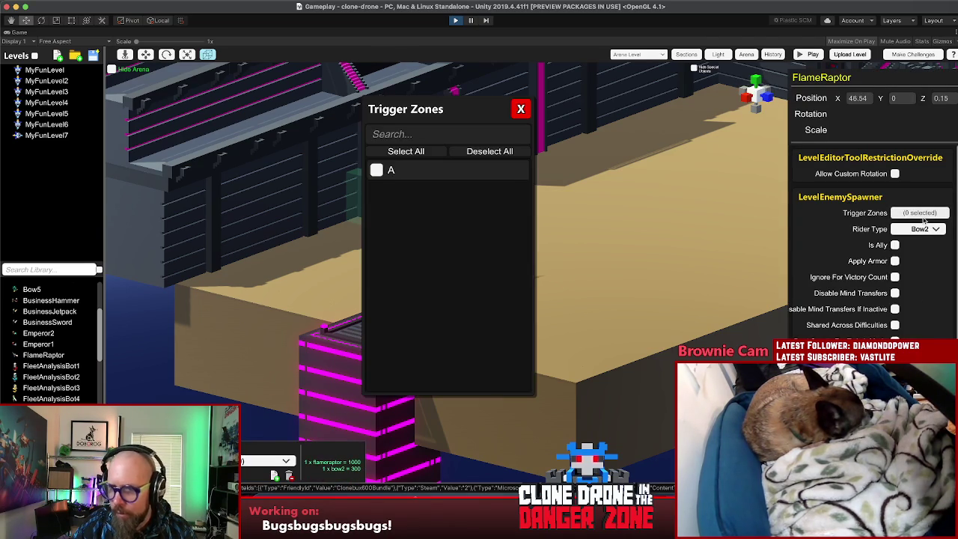
{"action": "left_click", "coordinate": [520, 110]}
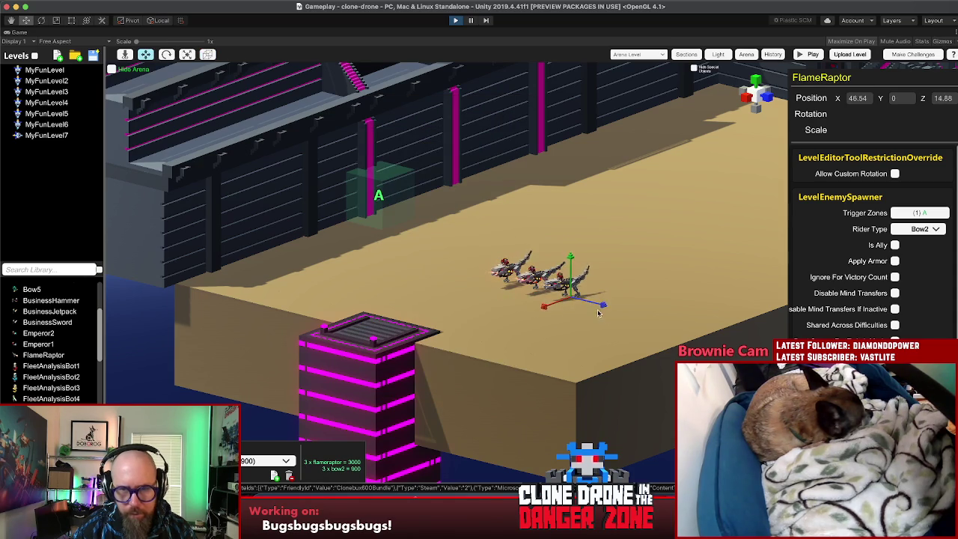
{"action": "left_click", "coordinate": [688, 242]}
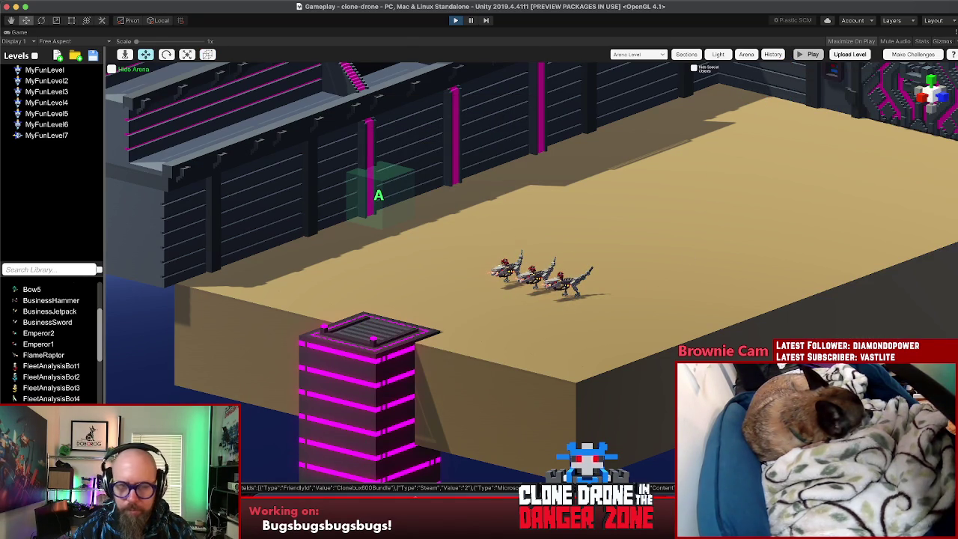
{"action": "left_click", "coordinate": [811, 54]}
Step: Pick an upgrade at the terminal and run the sword robot down the corridor
{"action": "key", "text": "e"}
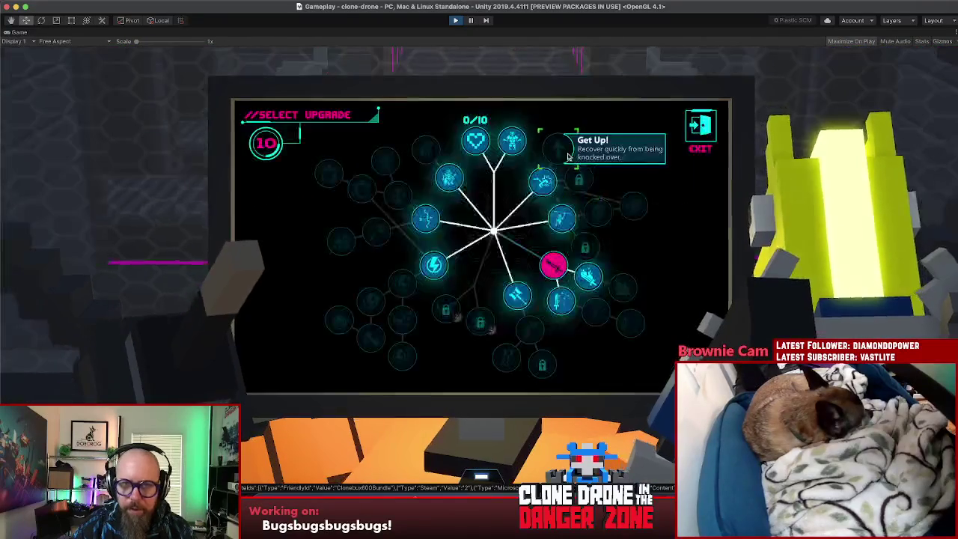
{"action": "left_click", "coordinate": [542, 180]}
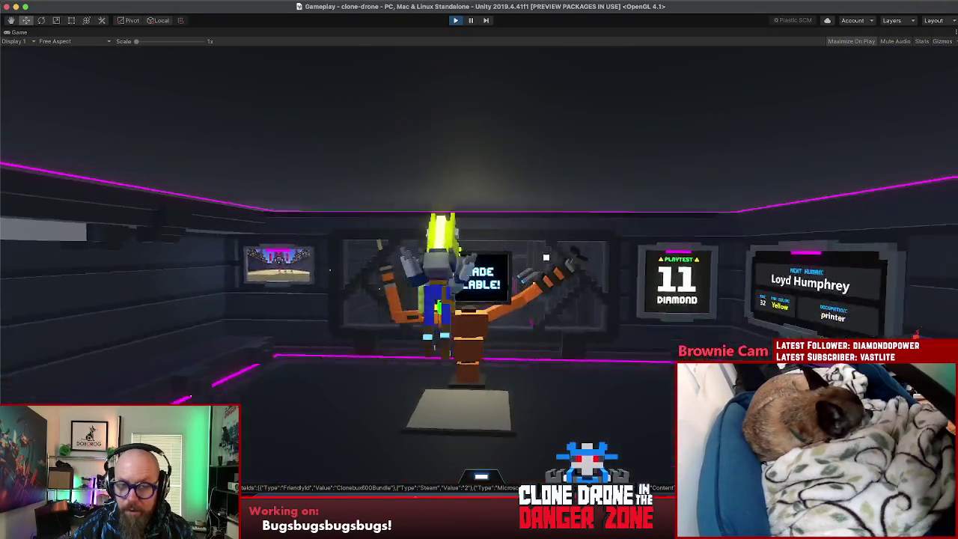
{"action": "key", "text": "w"}
{"action": "left_click", "coordinate": [479, 270]}
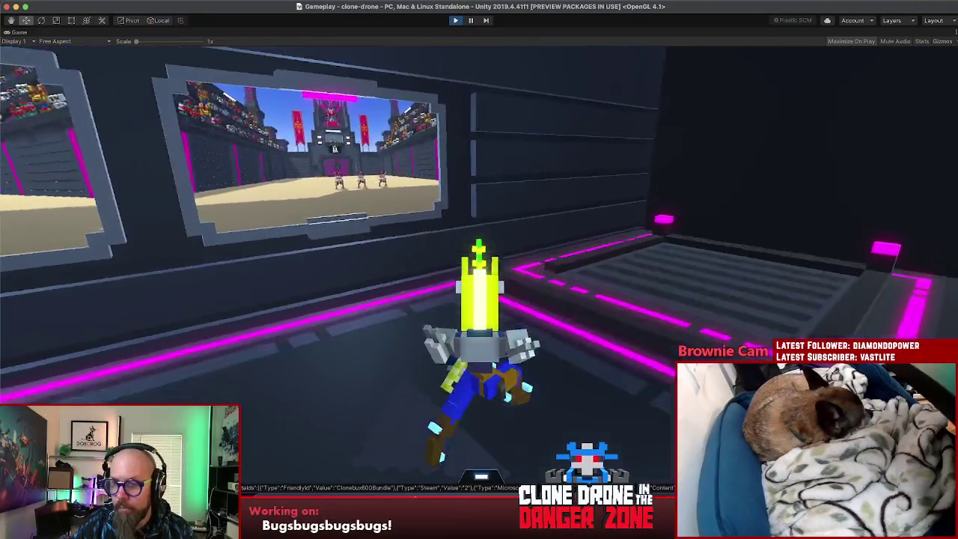
{"action": "key", "text": "w"}
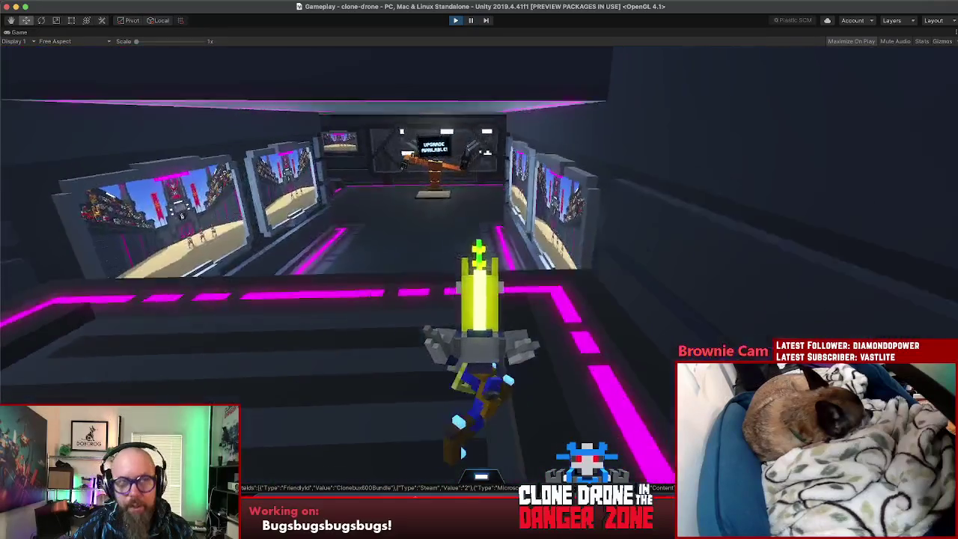
Step: Charge the enemy group and destroy the red robot with the sword
{"action": "key", "text": "w"}
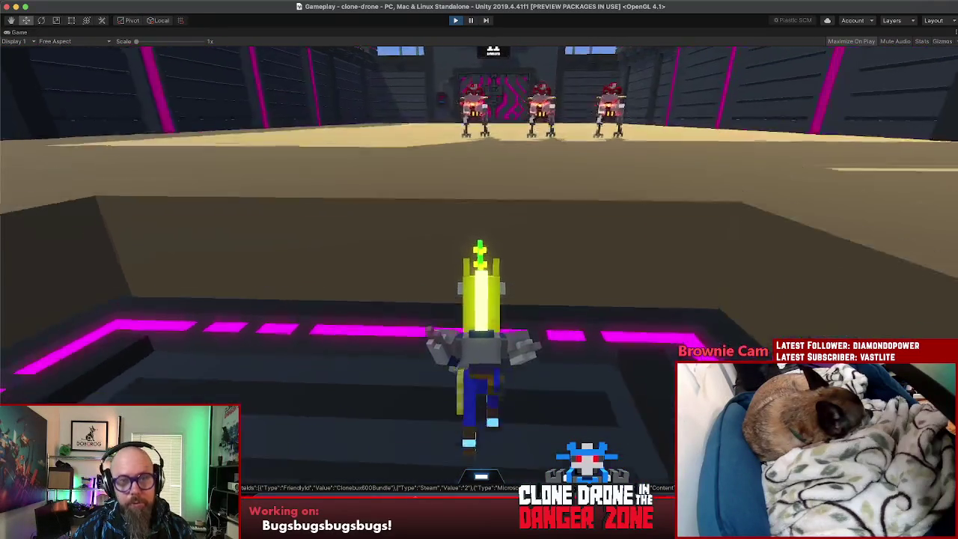
{"action": "key", "text": "w"}
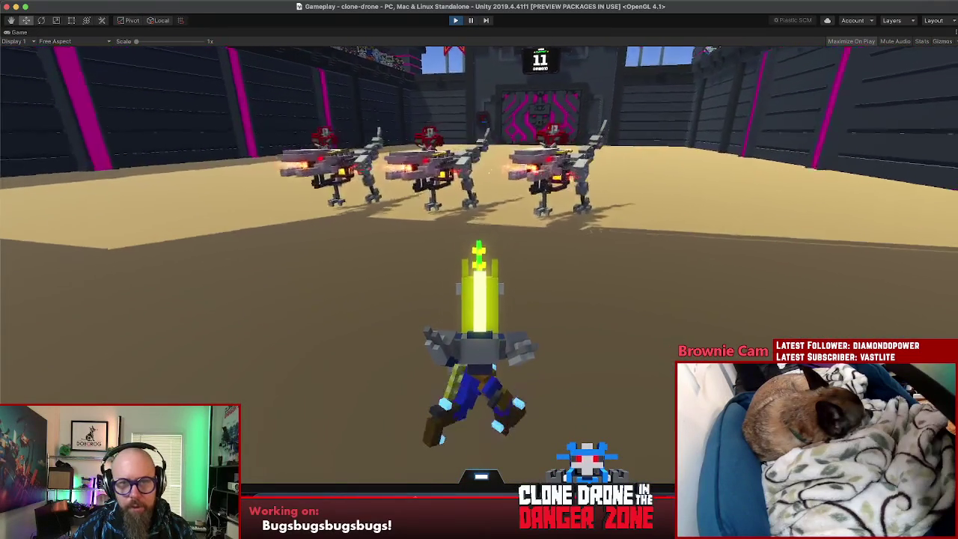
{"action": "key", "text": "w"}
{"action": "key", "text": "w"}
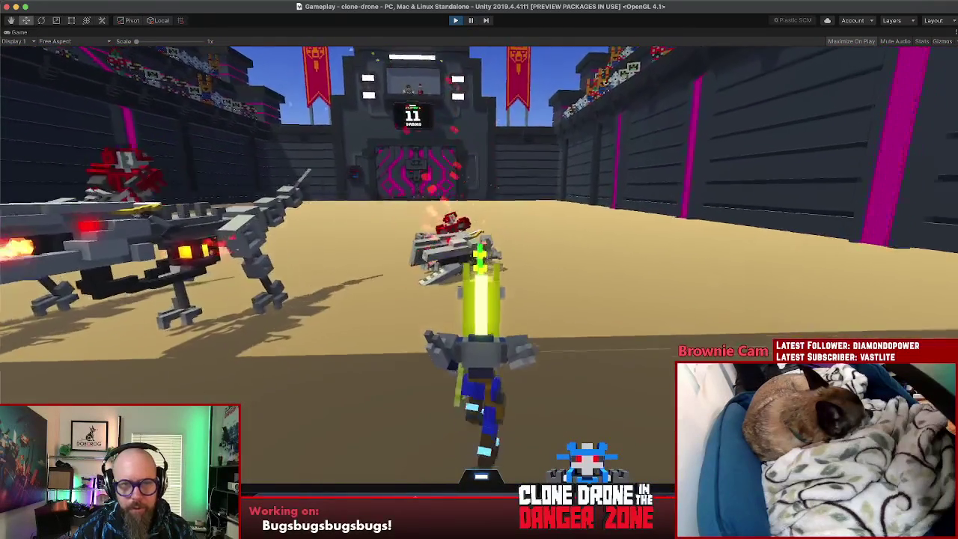
{"action": "key", "text": "w"}
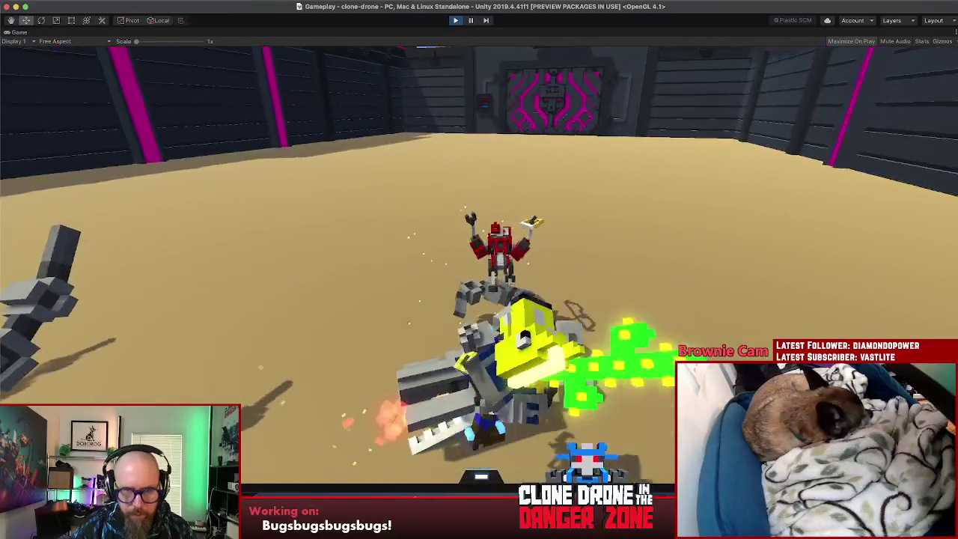
{"action": "key", "text": "w"}
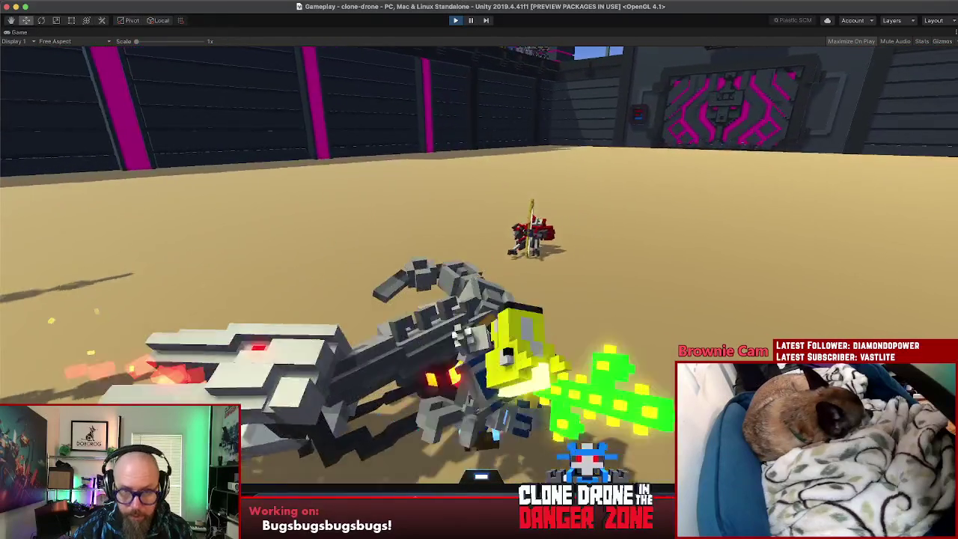
Step: Fight off the spider robots and the large raptor, then pause the game
{"action": "key", "text": "w"}
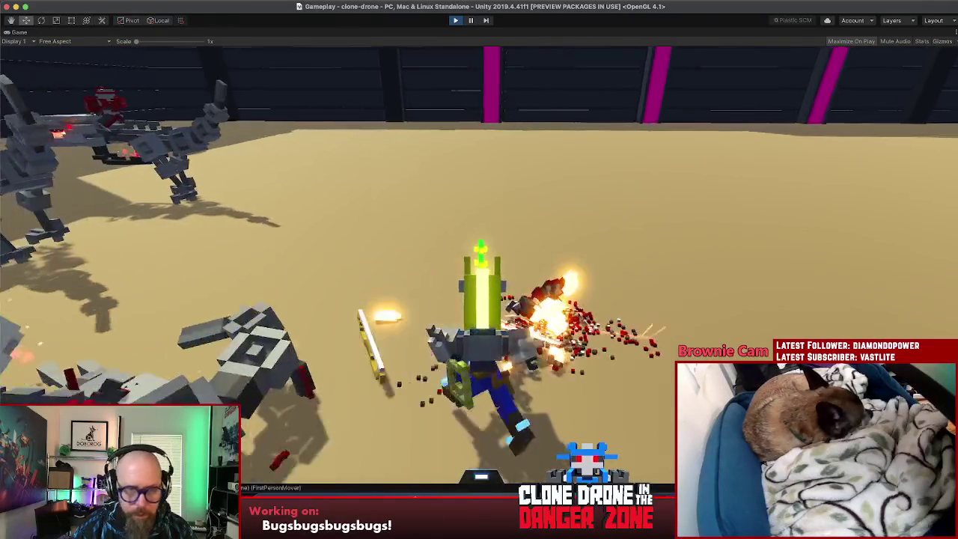
{"action": "key", "text": "w"}
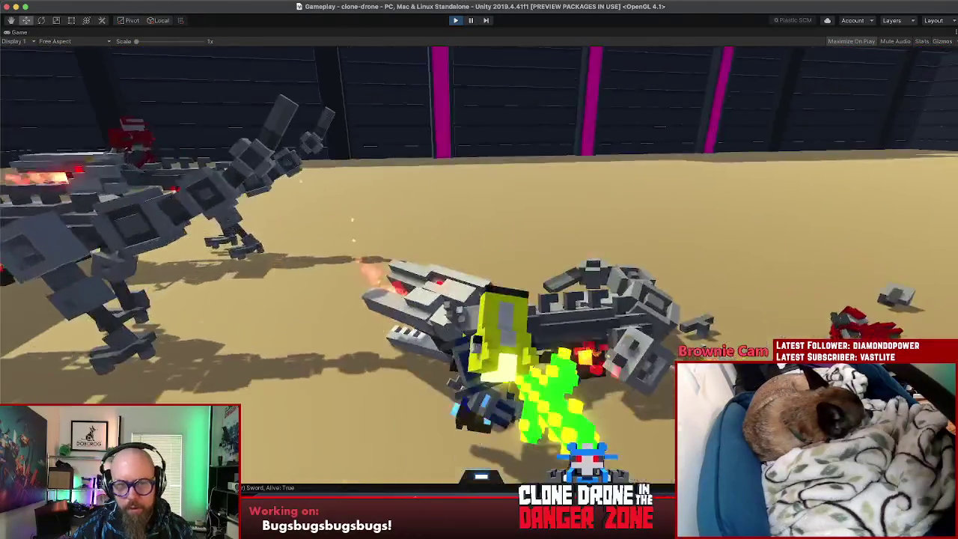
{"action": "key", "text": "w"}
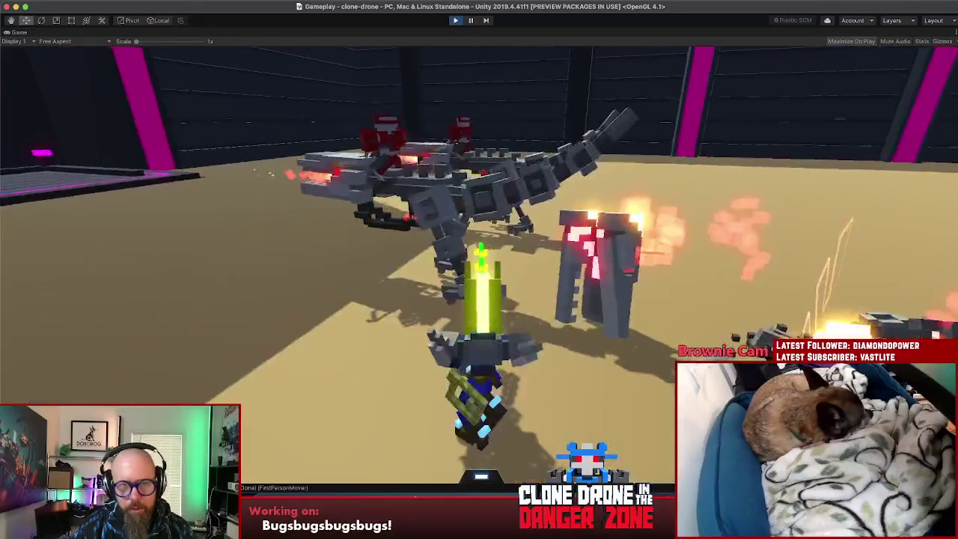
{"action": "key", "text": "w"}
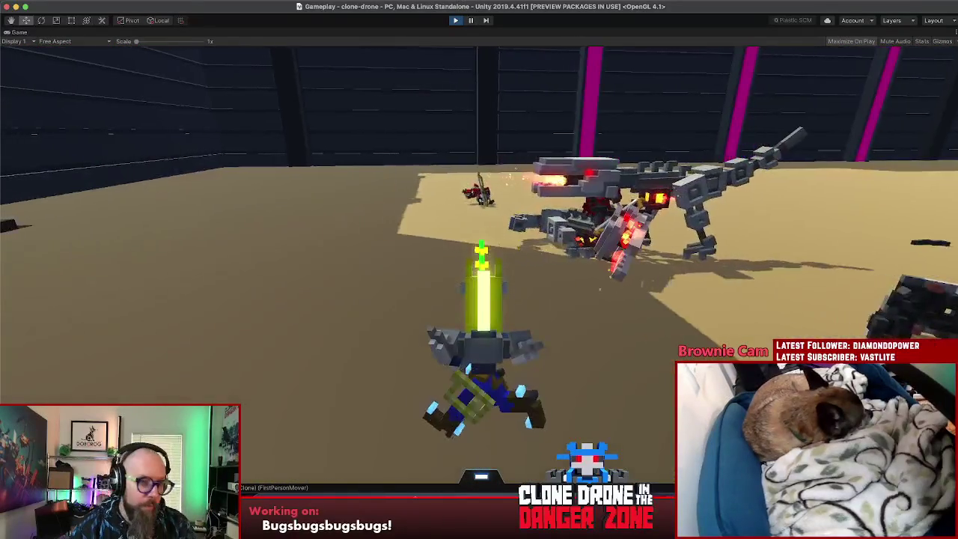
{"action": "key", "text": "Escape"}
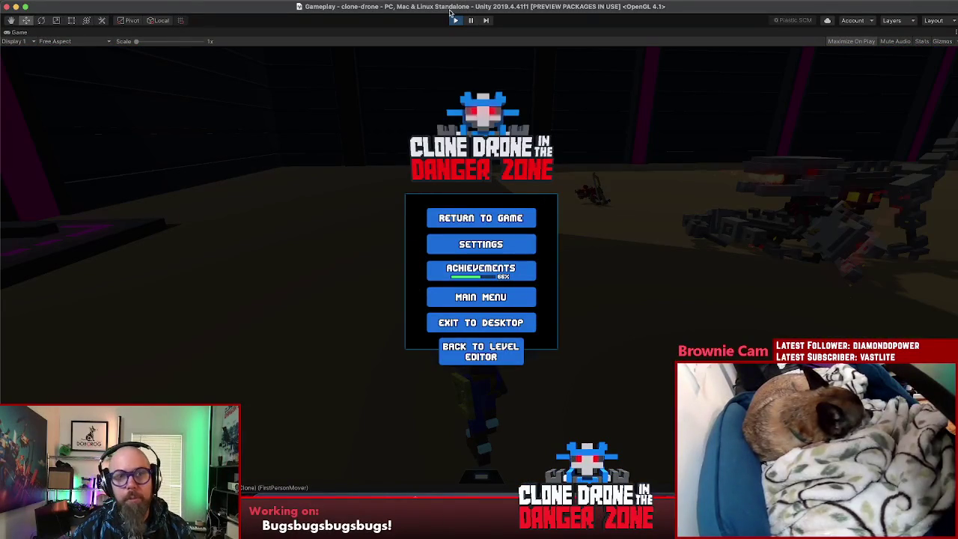
Step: Stop the playtest, start an 'Everything…' comment on the Asana rip rider task, then return to Unity
{"action": "left_click", "coordinate": [453, 21]}
{"action": "key", "text": "super+Tab"}
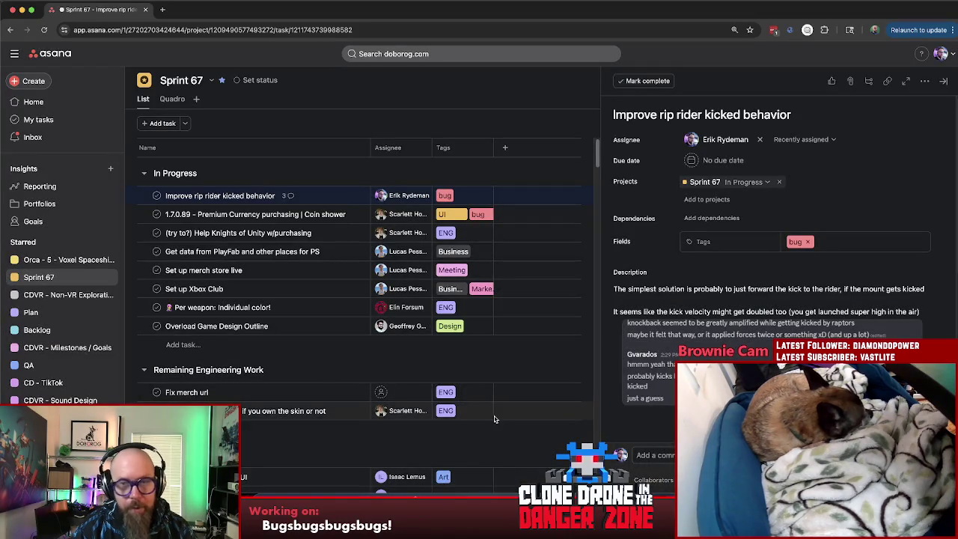
{"action": "left_click", "coordinate": [653, 455]}
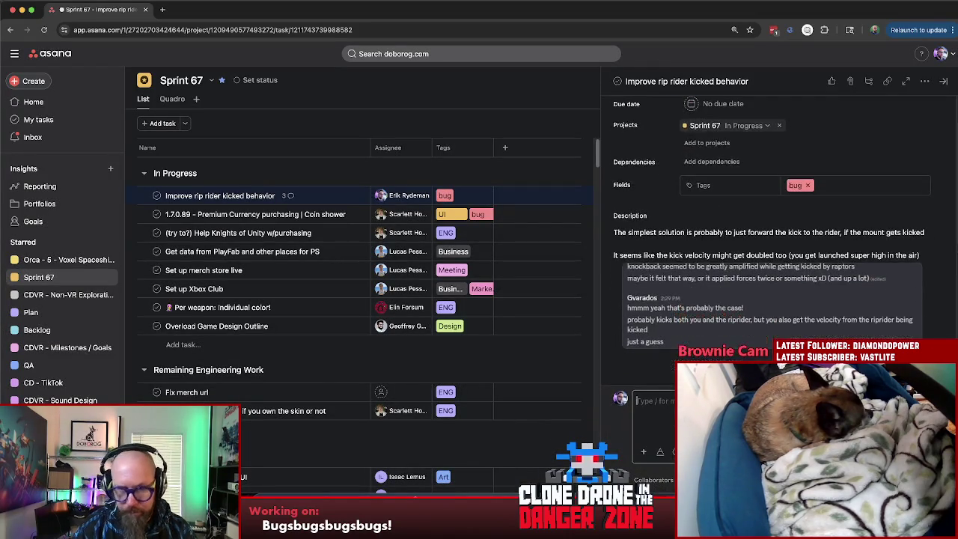
{"action": "type", "text": "Everything"}
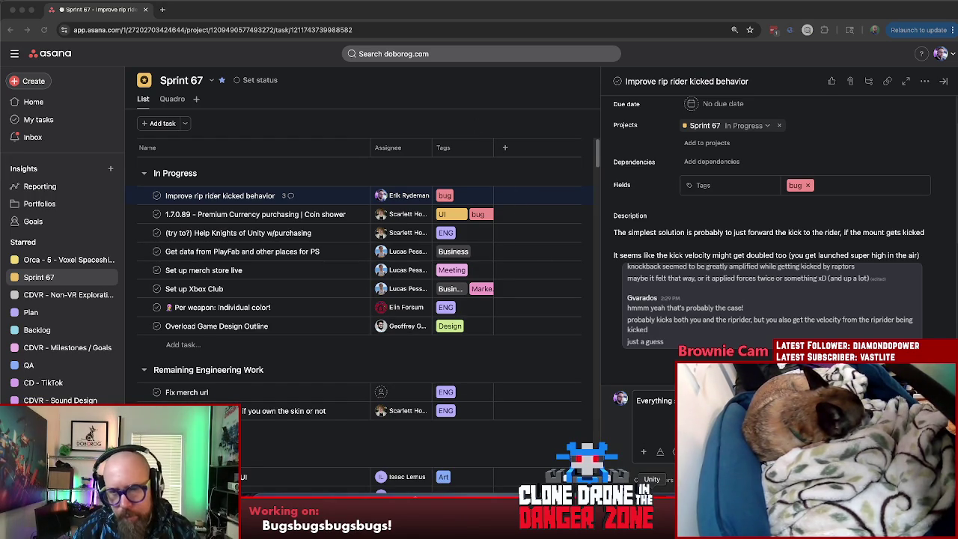
{"action": "left_click", "coordinate": [652, 516]}
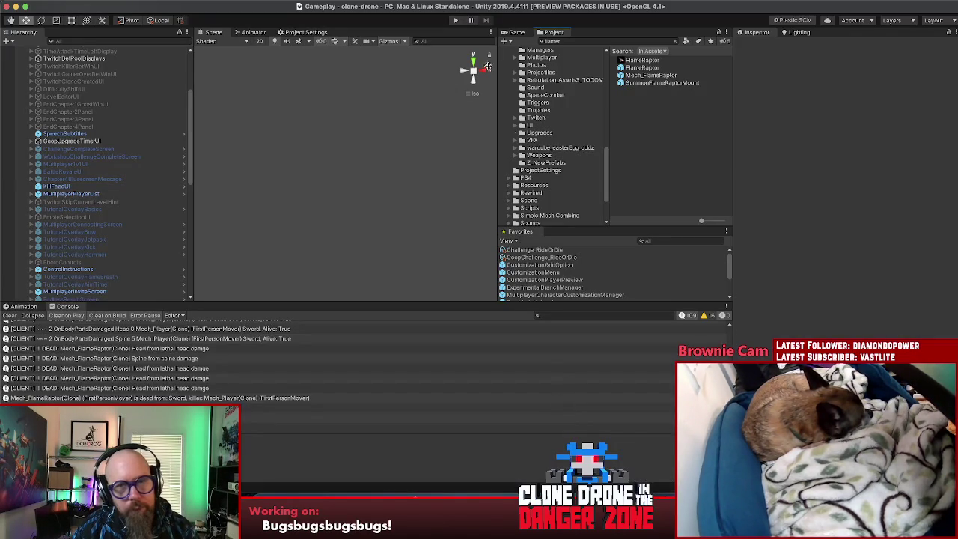
Step: Clear the Project search, enable Is Experimental Branch on ExperimentalBranchManager, and enter Play mode
{"action": "left_click", "coordinate": [675, 40]}
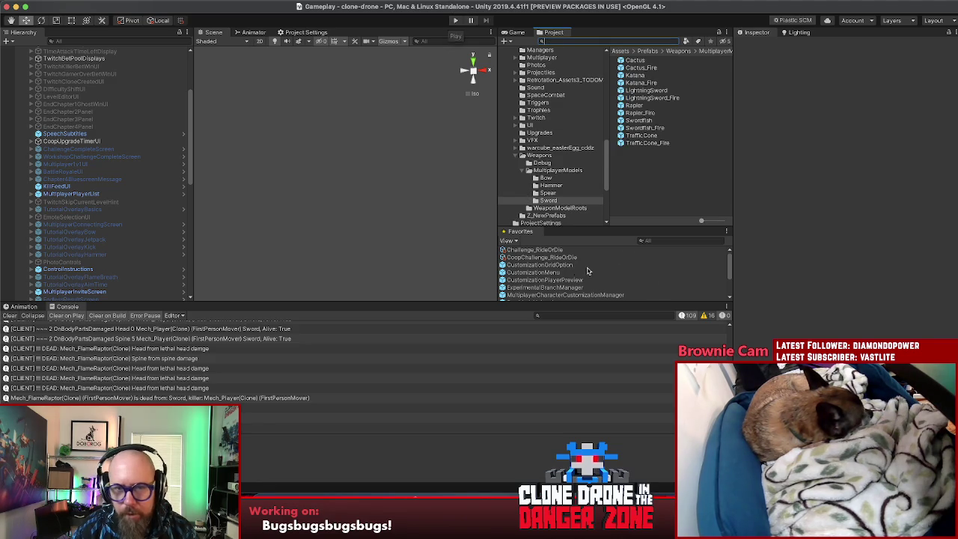
{"action": "left_click", "coordinate": [548, 288]}
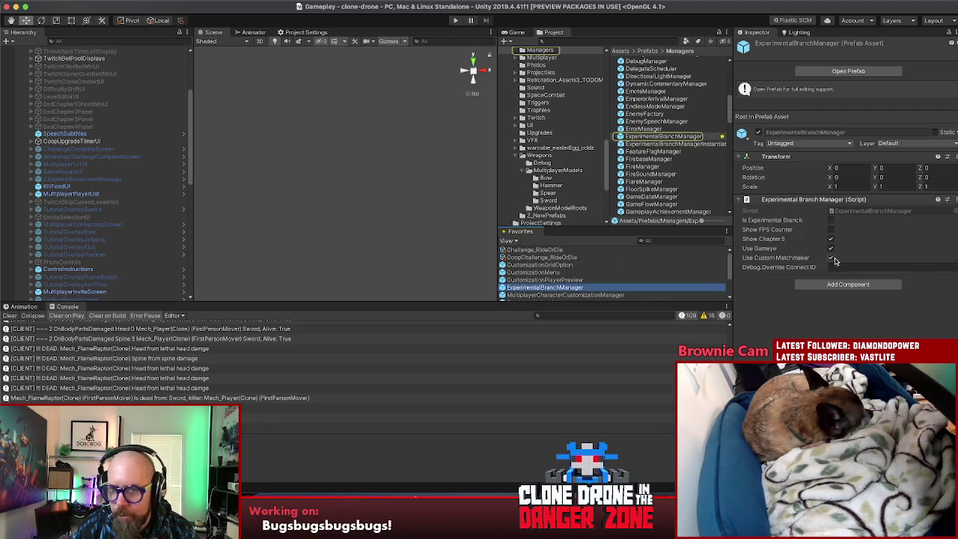
{"action": "left_click", "coordinate": [831, 221]}
{"action": "left_click", "coordinate": [457, 20]}
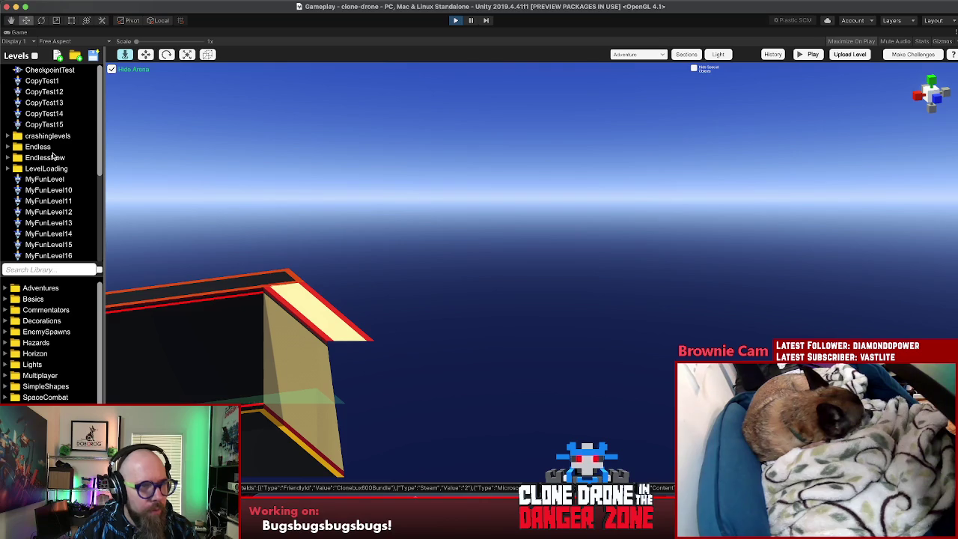
Step: Load the Arena Level, place a KickBot2 from EnemySpawns on the floor, and walk into the playtest
{"action": "left_click", "coordinate": [58, 56]}
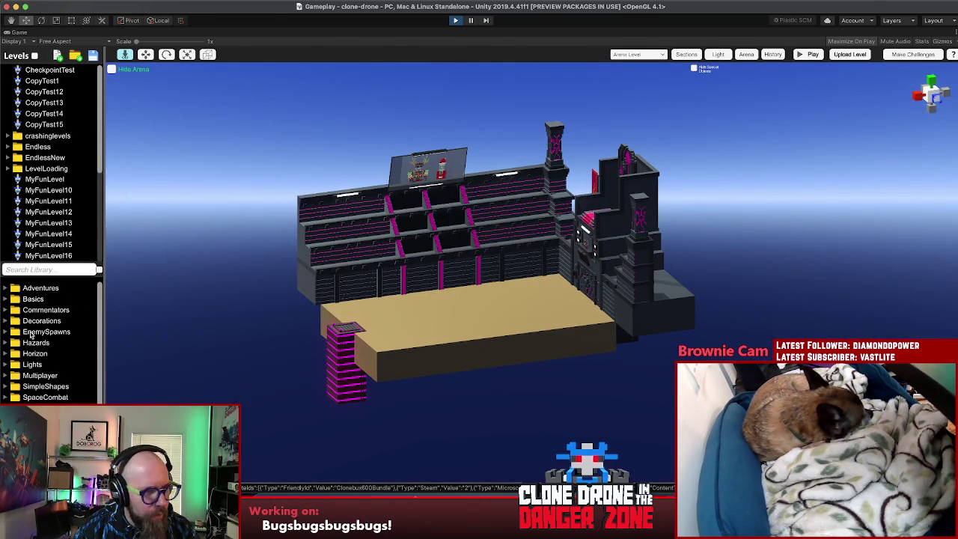
{"action": "left_click", "coordinate": [35, 335]}
{"action": "scroll", "coordinate": [37, 345], "scroll_direction": "down", "scroll_amount": 5}
{"action": "scroll", "coordinate": [49, 340], "scroll_direction": "down", "scroll_amount": 4}
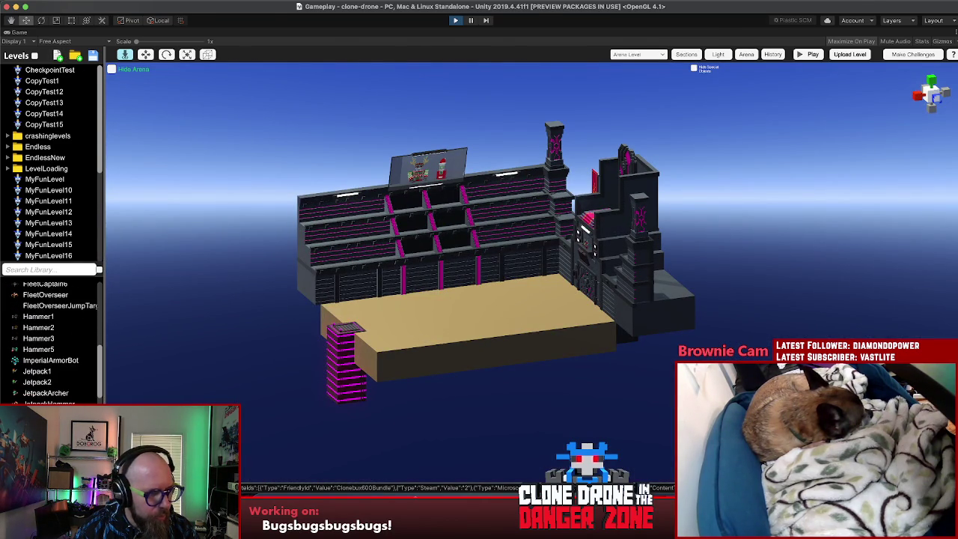
{"action": "scroll", "coordinate": [48, 340], "scroll_direction": "down", "scroll_amount": 2}
{"action": "left_click", "coordinate": [488, 319]}
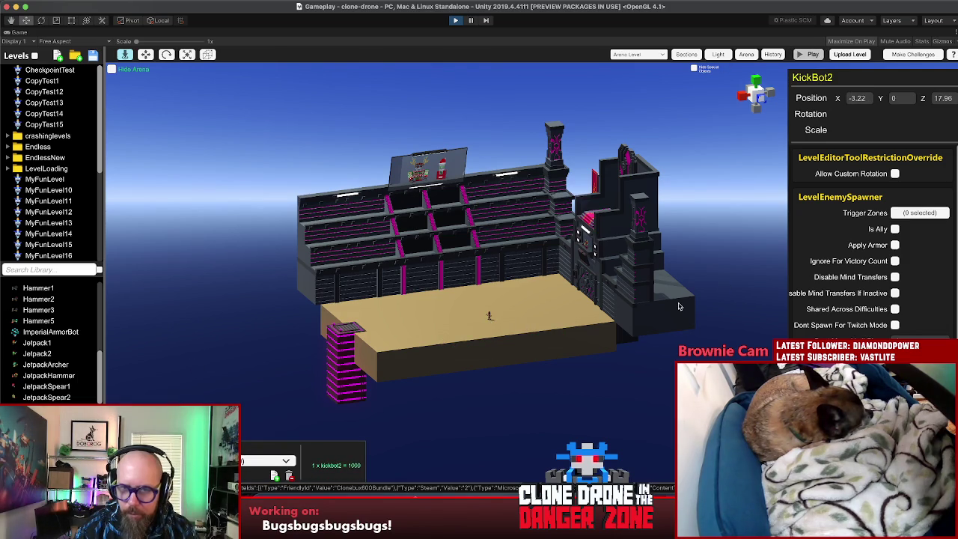
{"action": "key", "text": "w"}
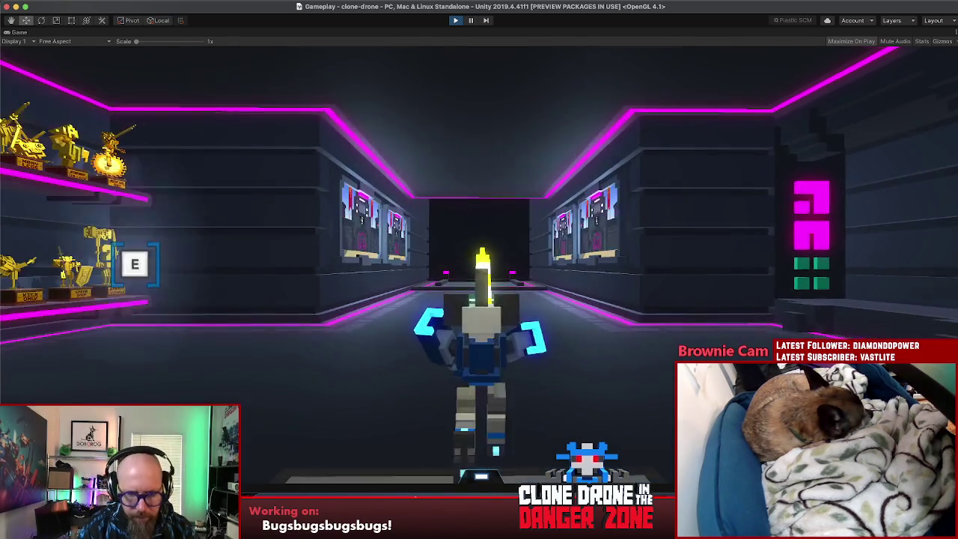
Step: Take the Rip Rider Mount upgrade, ride into the arena, then pause and stop Play mode
{"action": "key", "text": "e"}
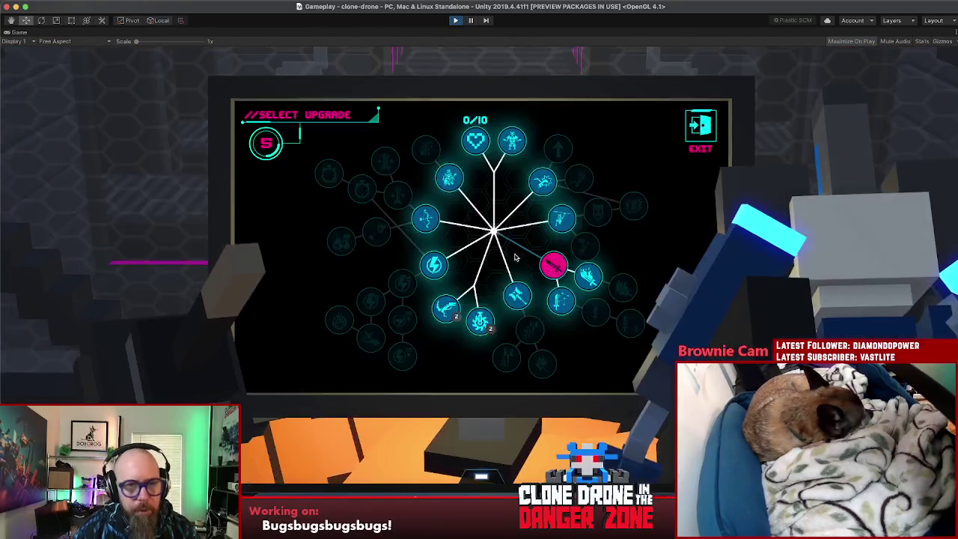
{"action": "left_click", "coordinate": [480, 320]}
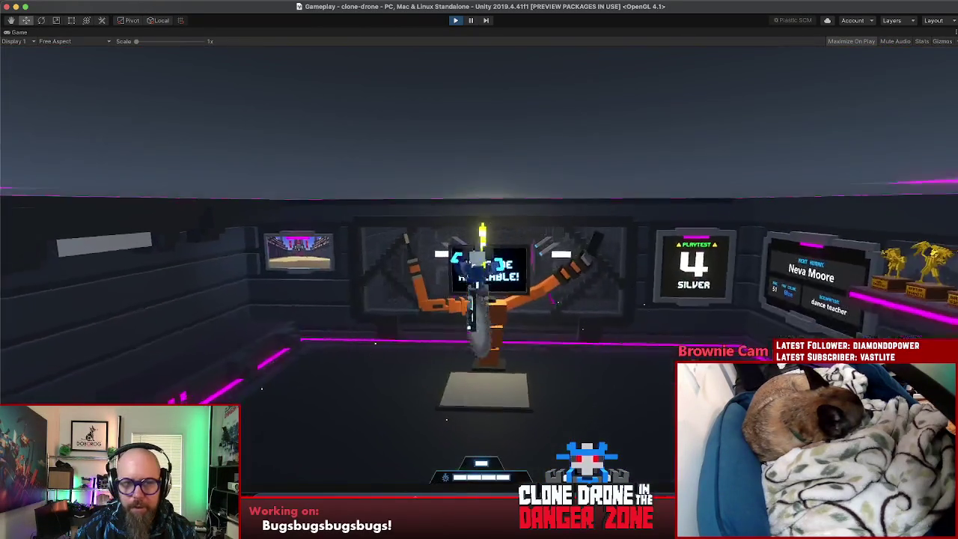
{"action": "key", "text": "w"}
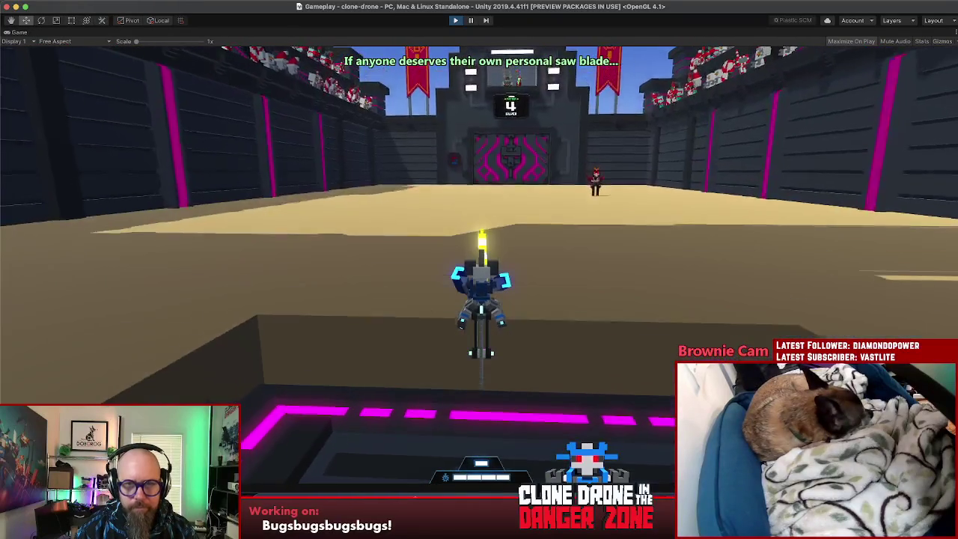
{"action": "key", "text": "w"}
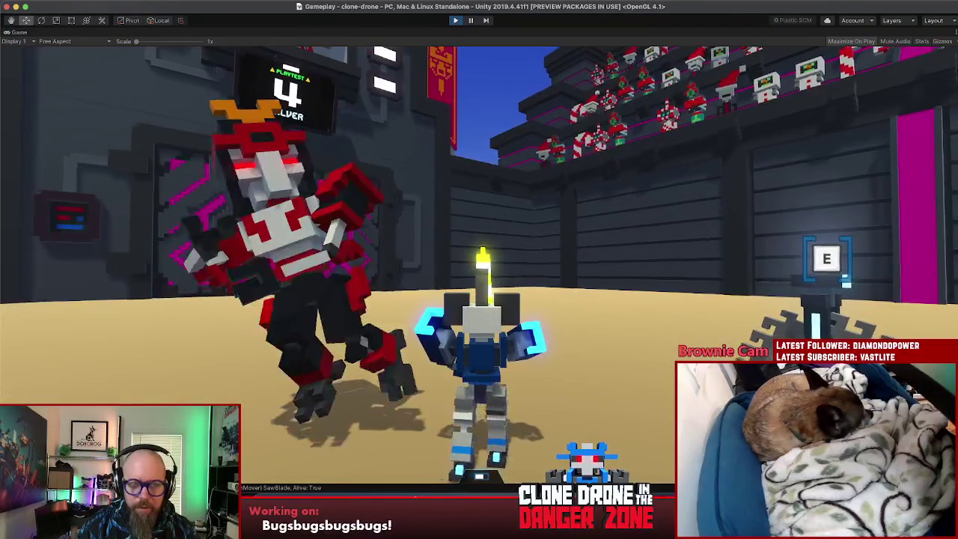
{"action": "key", "text": "Escape"}
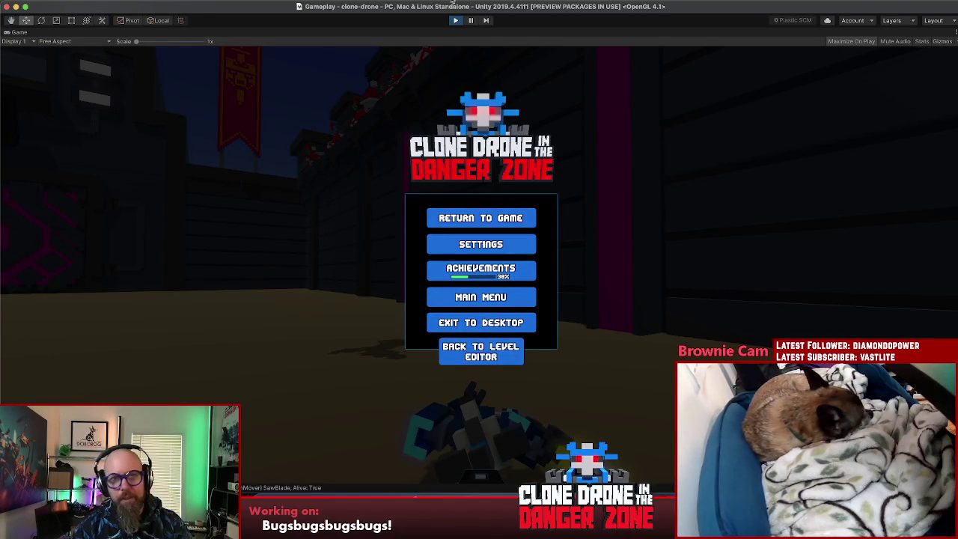
{"action": "left_click", "coordinate": [456, 21]}
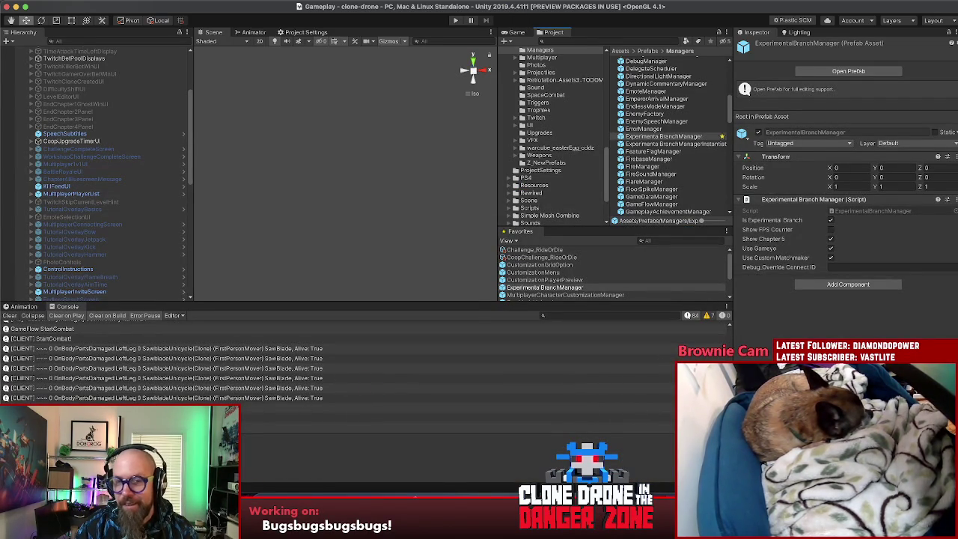
Step: Inspect a SawbladeUnicycle damage log's stack trace and search the Project for 'kickbot2'
{"action": "left_click", "coordinate": [164, 388]}
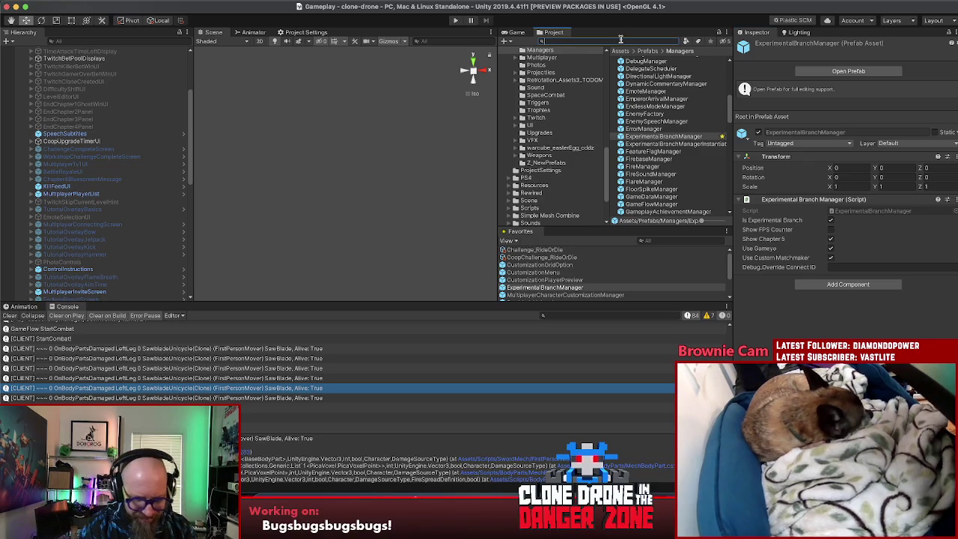
{"action": "type", "text": "kickbot2"}
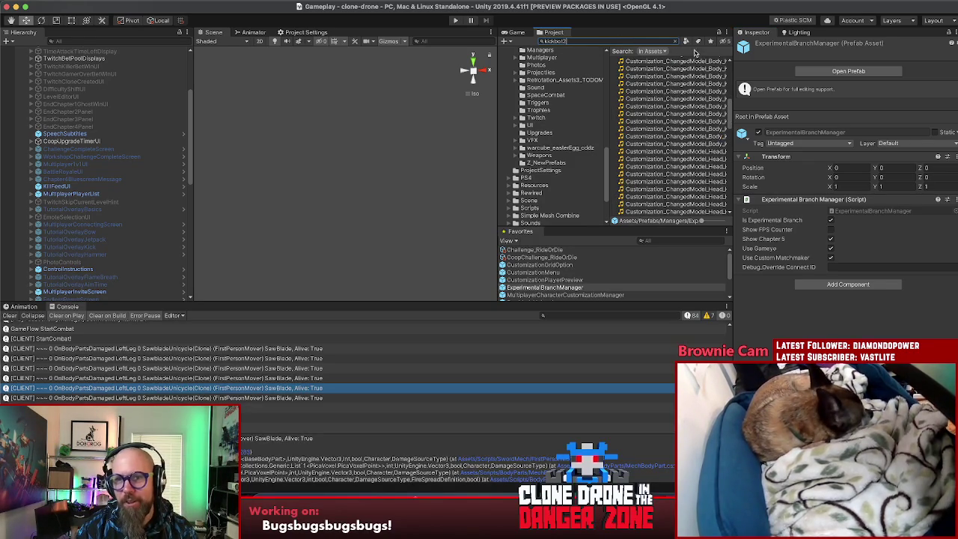
Step: Select Mech_KickBot2 and review its AI Swordsman Controller jetpack waits (Min 3, Max 12) before playing
{"action": "left_click_drag", "start_coordinate": [729, 112], "coordinate": [730, 61]}
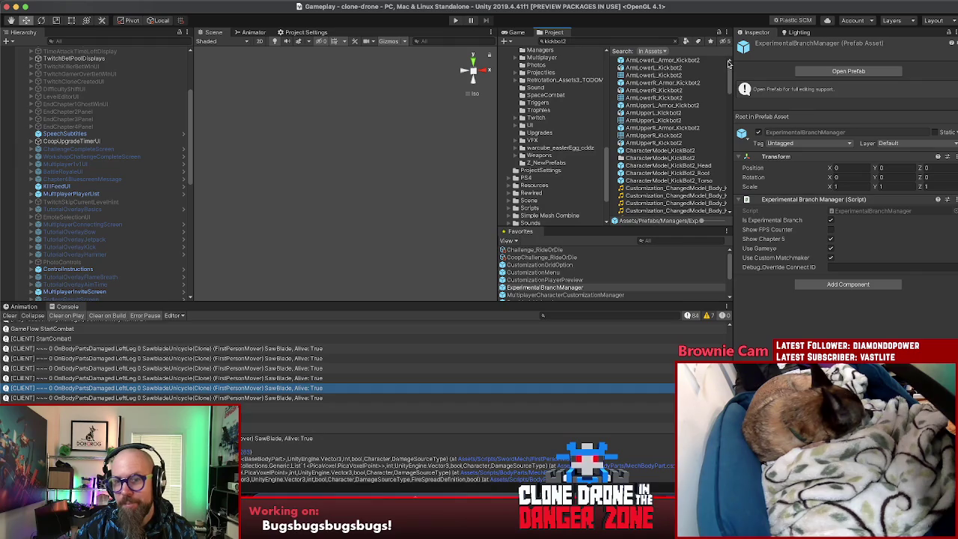
{"action": "left_click_drag", "start_coordinate": [726, 66], "coordinate": [747, 215]}
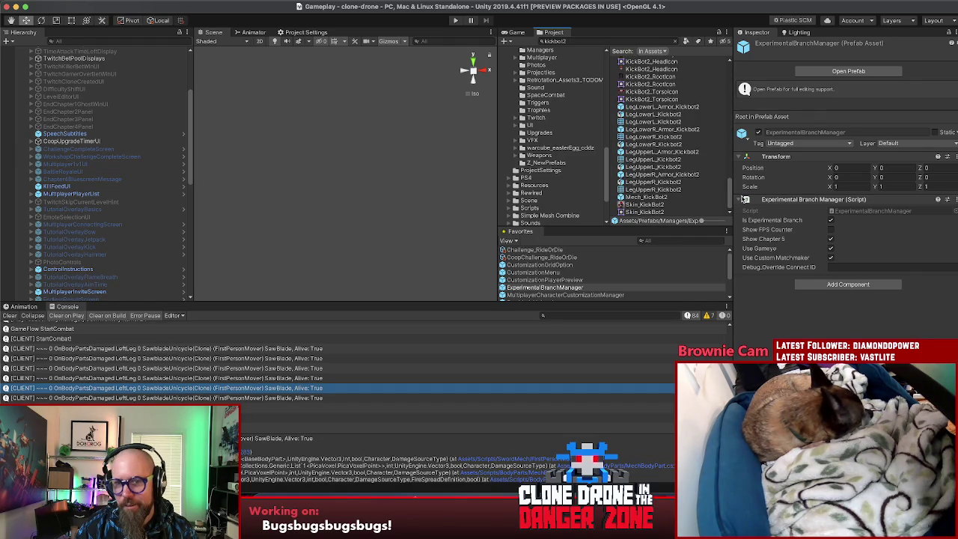
{"action": "left_click", "coordinate": [668, 198]}
{"action": "scroll", "coordinate": [844, 235], "scroll_direction": "down", "scroll_amount": 10}
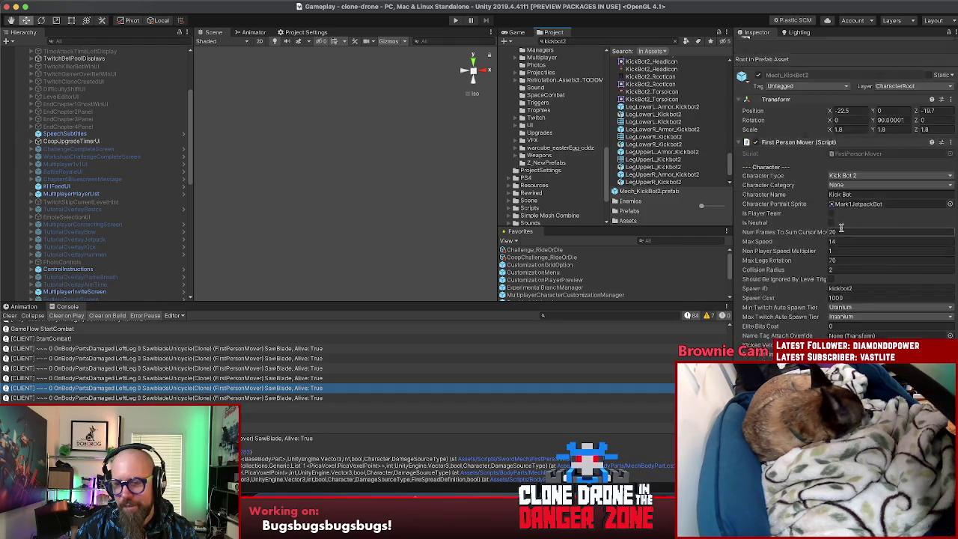
{"action": "scroll", "coordinate": [844, 233], "scroll_direction": "down", "scroll_amount": 10}
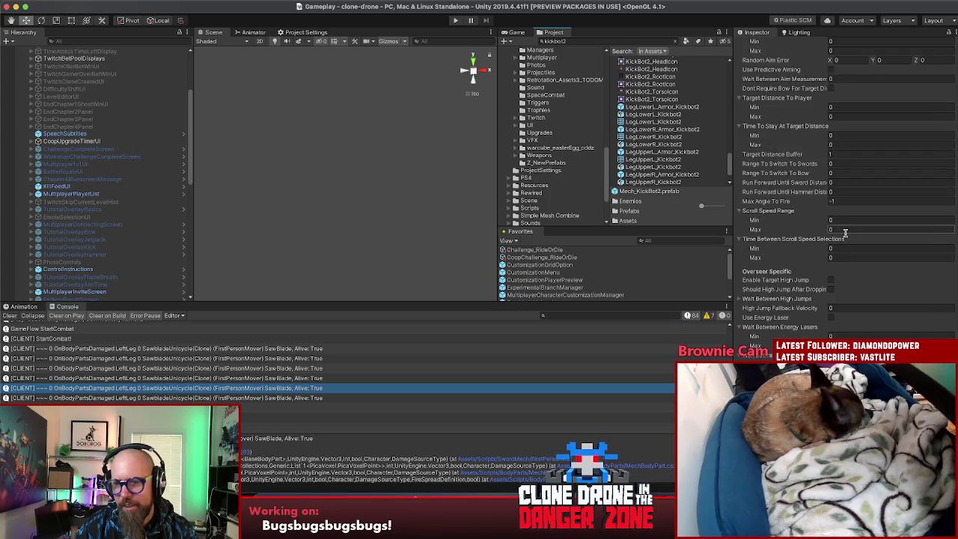
{"action": "scroll", "coordinate": [814, 240], "scroll_direction": "down", "scroll_amount": 10}
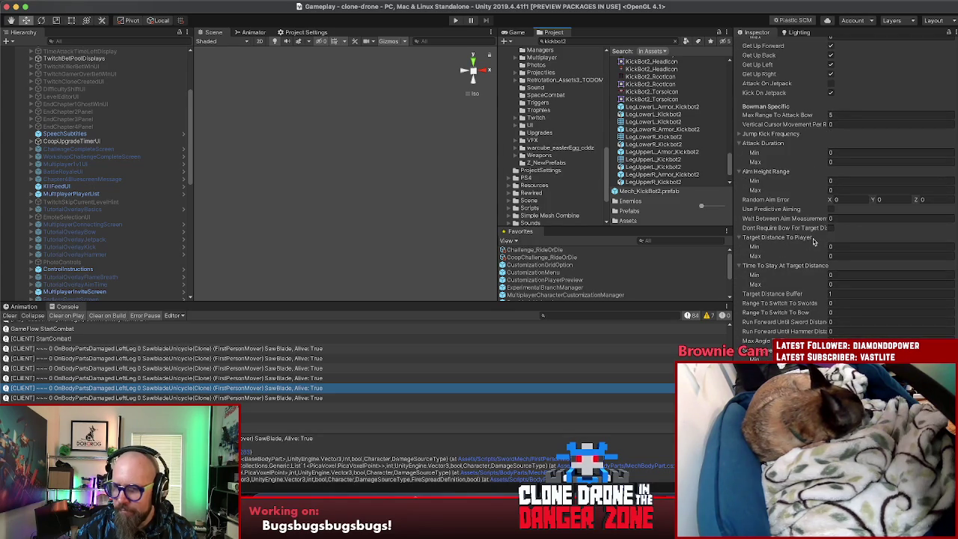
{"action": "scroll", "coordinate": [814, 240], "scroll_direction": "up", "scroll_amount": 8}
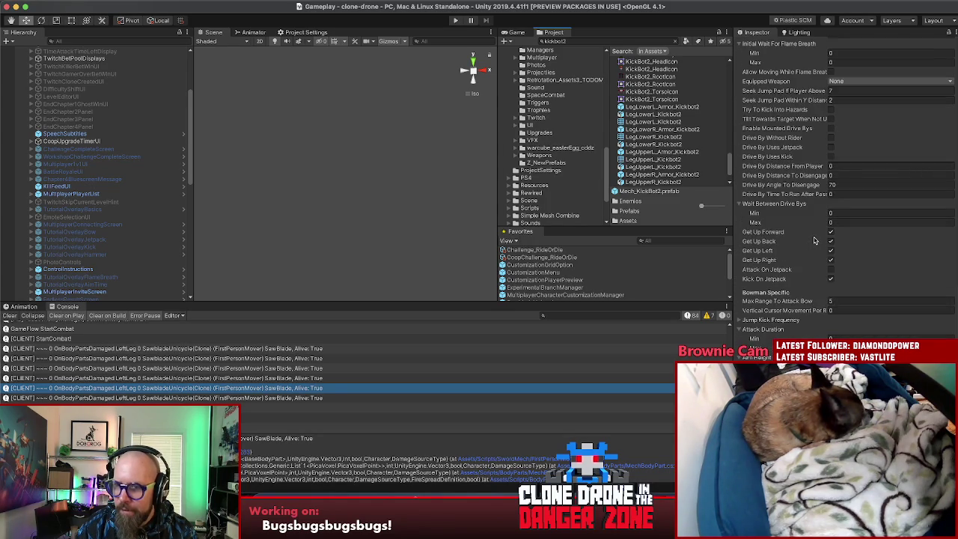
{"action": "scroll", "coordinate": [814, 241], "scroll_direction": "up", "scroll_amount": 5}
{"action": "scroll", "coordinate": [816, 239], "scroll_direction": "up", "scroll_amount": 8}
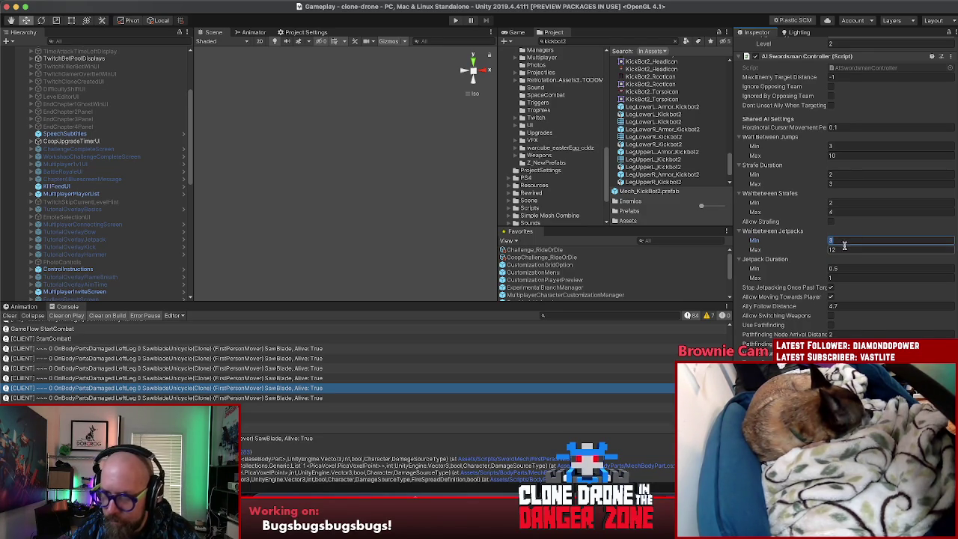
{"action": "left_click", "coordinate": [411, 248]}
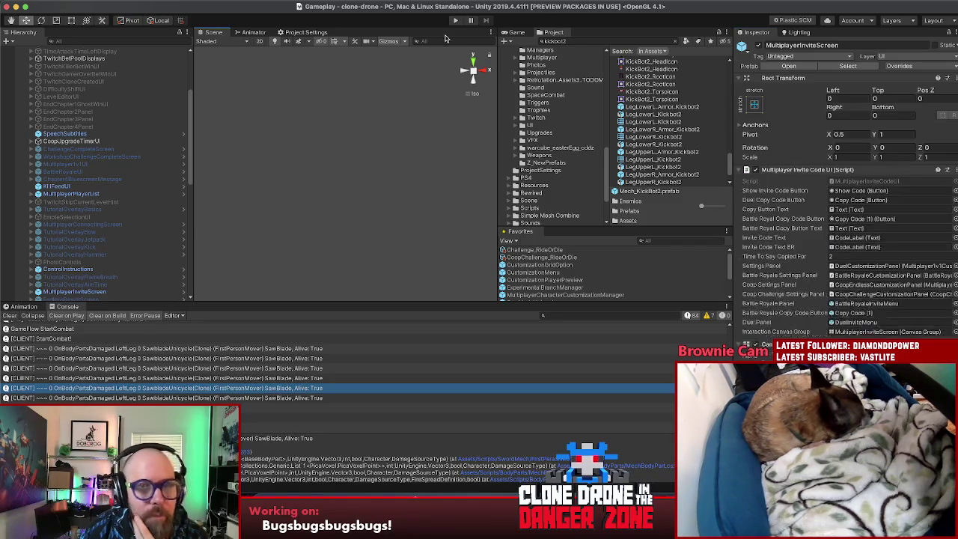
Step: Take the Rip Rider Mount, ride into the arena, knock down the red opponent, and dismiss the success message
{"action": "key", "text": "super+p"}
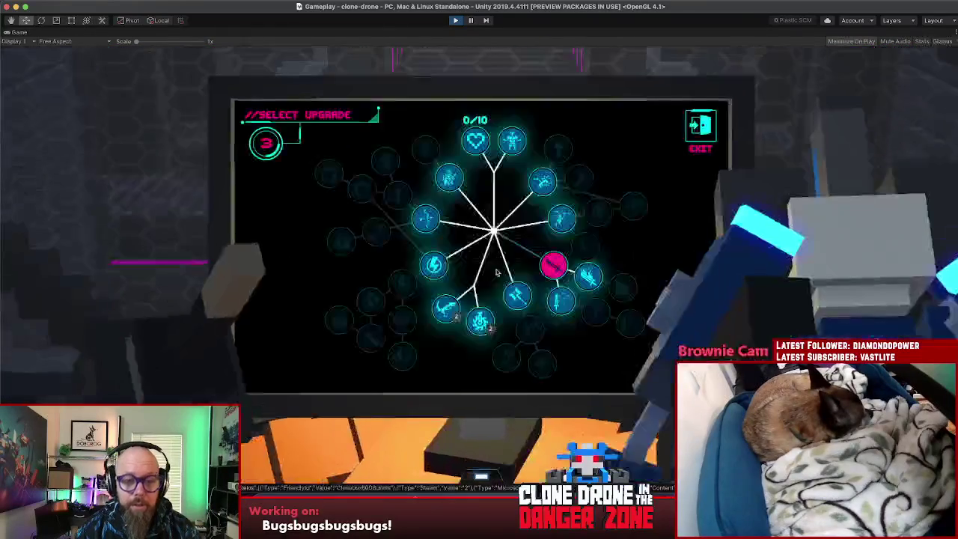
{"action": "left_click", "coordinate": [478, 318]}
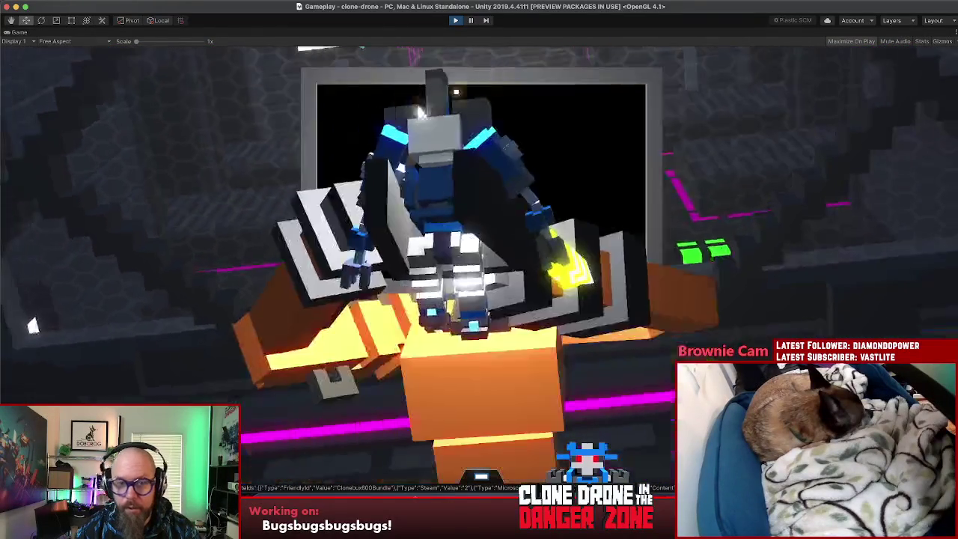
{"action": "key", "text": "w"}
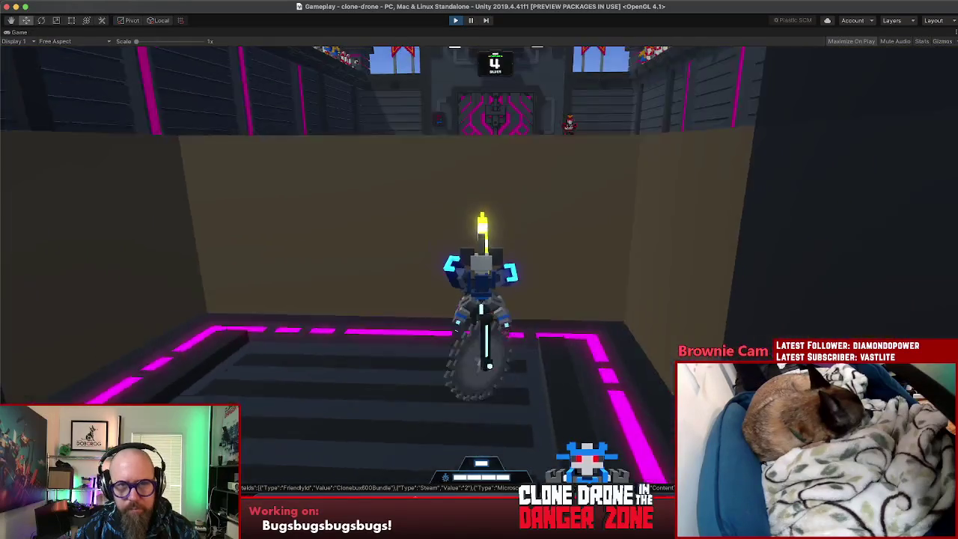
{"action": "key", "text": "w"}
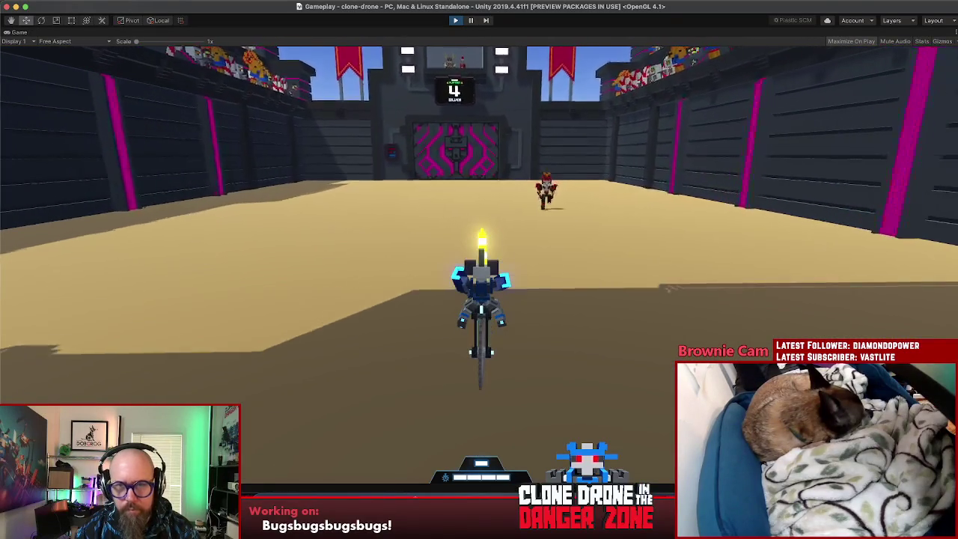
{"action": "key", "text": "w"}
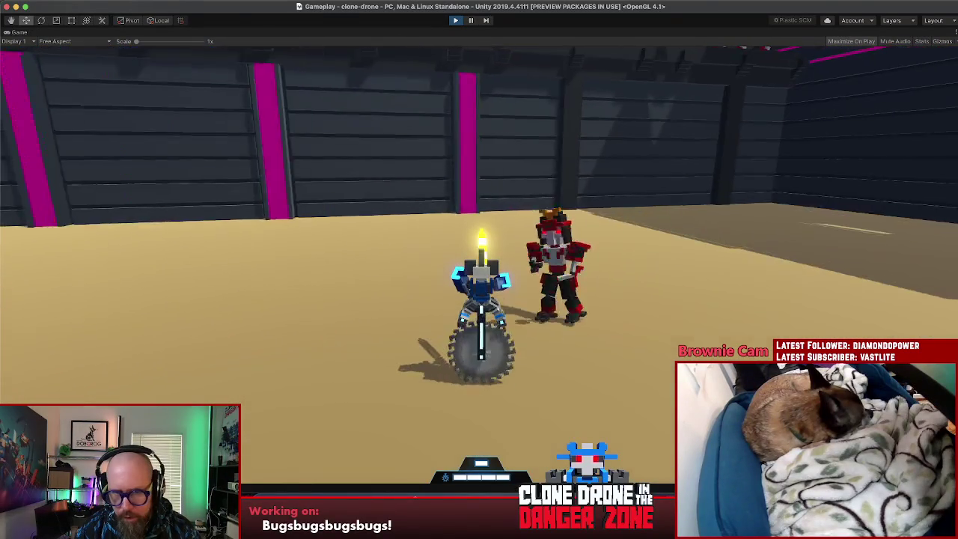
{"action": "key", "text": "w"}
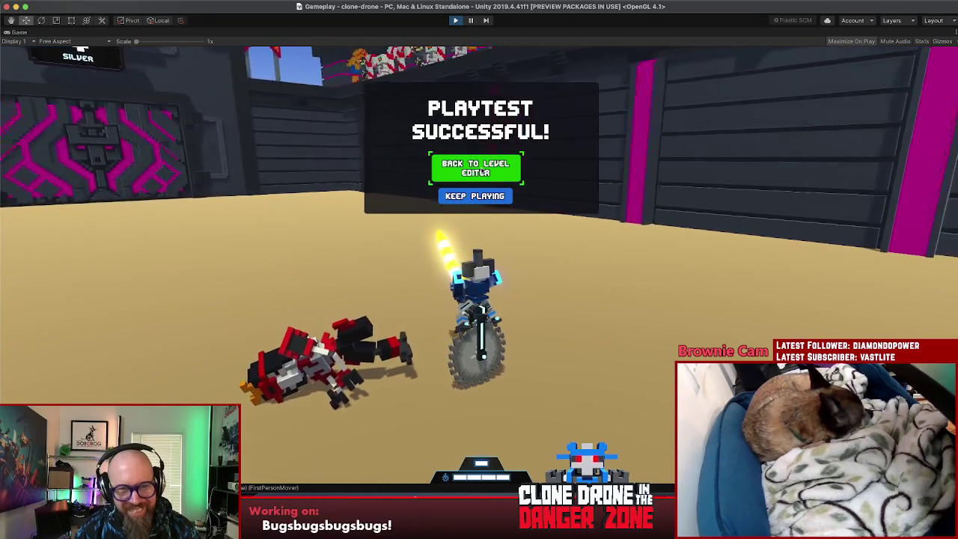
{"action": "left_click", "coordinate": [487, 195]}
Step: Ride back through the glowing gate and trophy room out onto the arena floor
{"action": "key", "text": "w"}
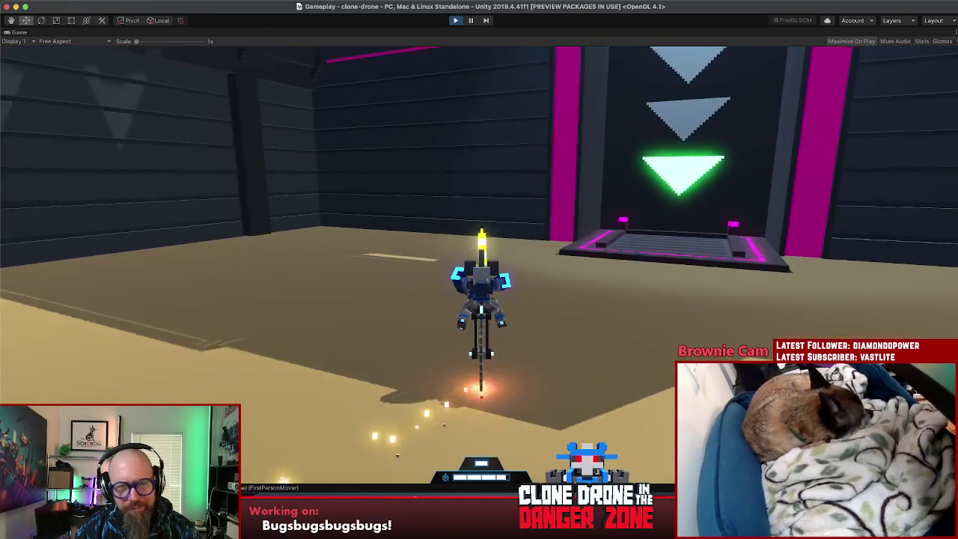
{"action": "key", "text": "w"}
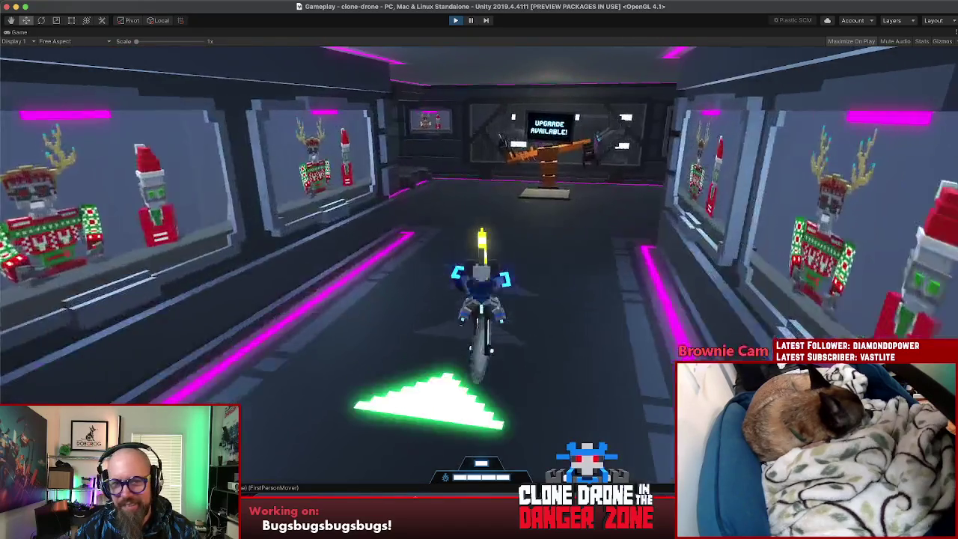
{"action": "key", "text": "w"}
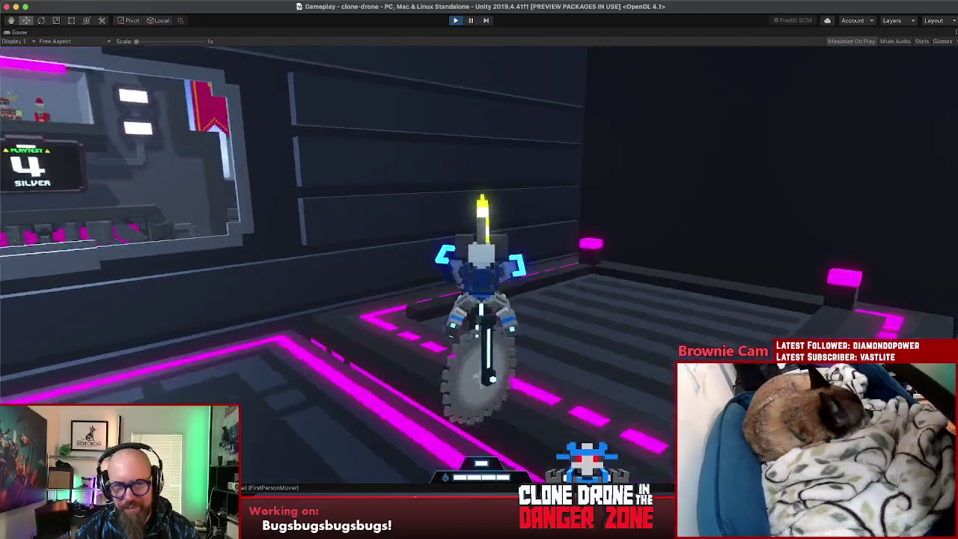
{"action": "key", "text": "w"}
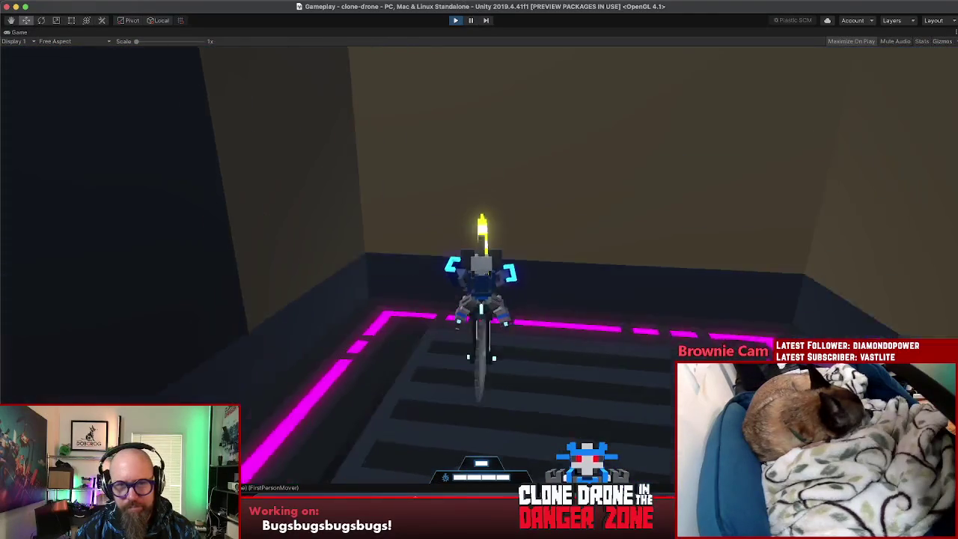
{"action": "key", "text": "w"}
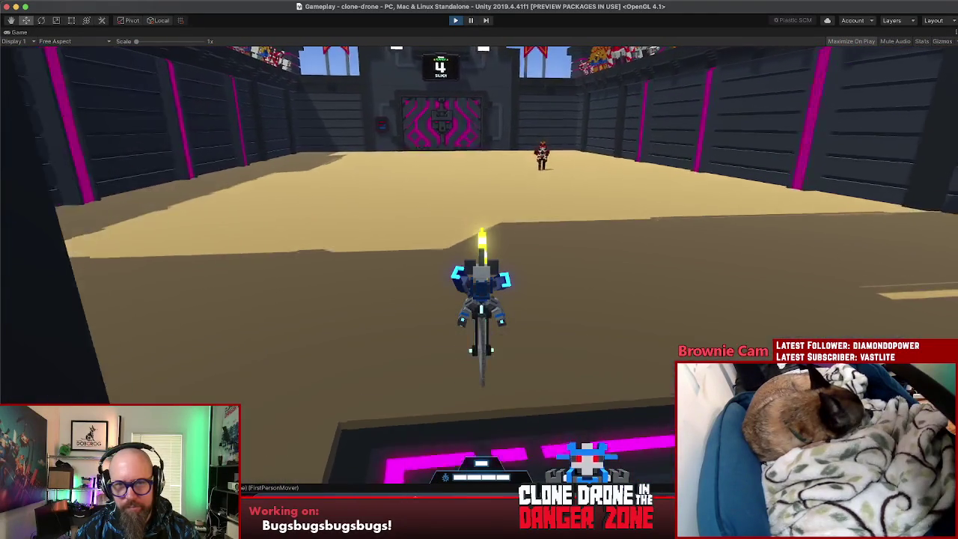
{"action": "key", "text": "w"}
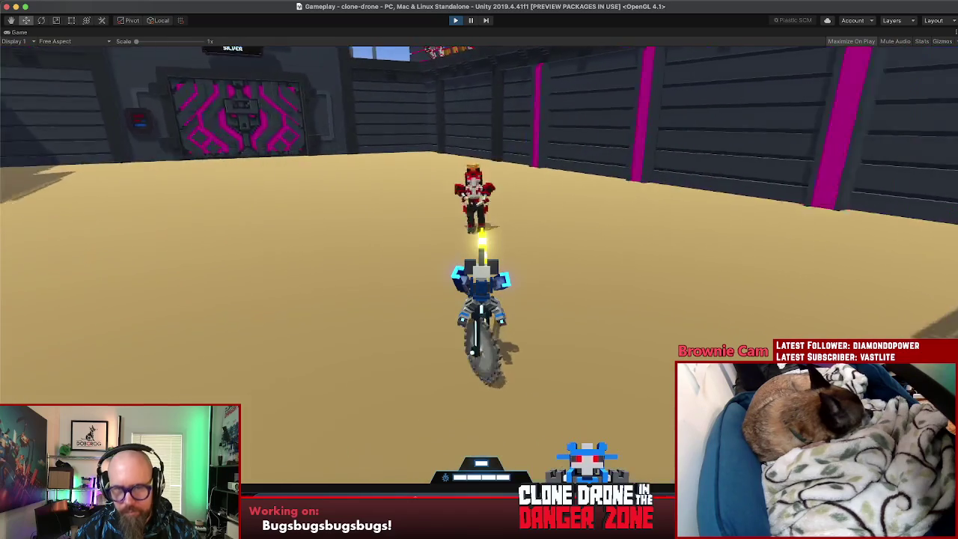
{"action": "key", "text": "w"}
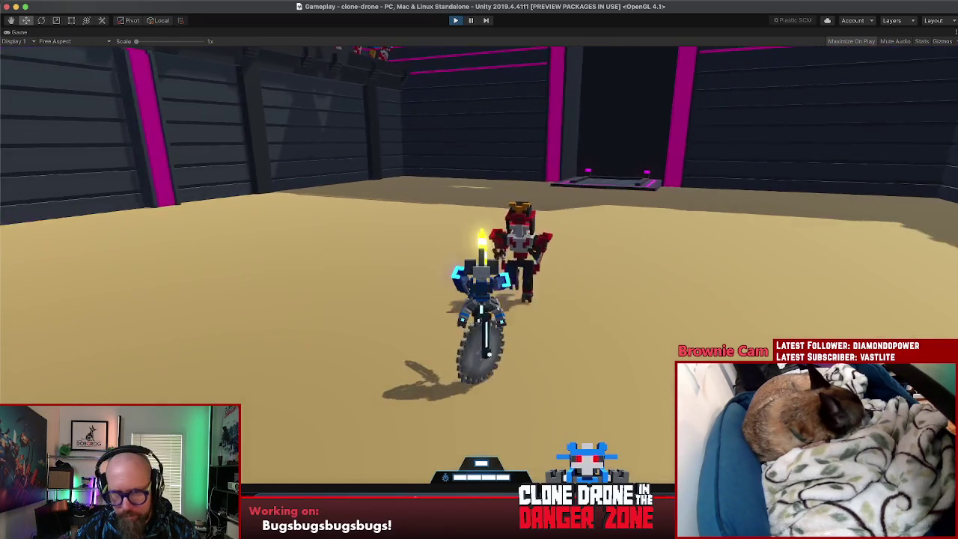
{"action": "key", "text": "w"}
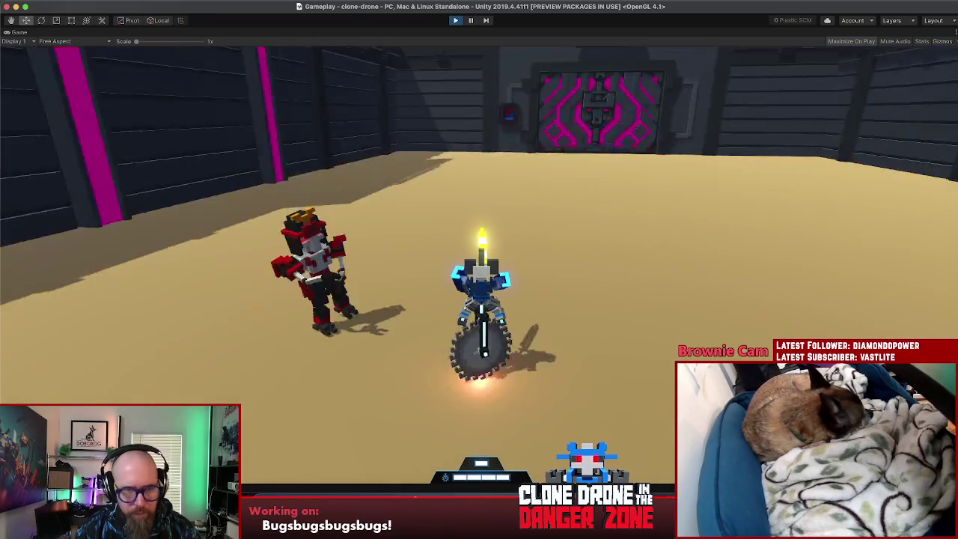
Step: Turn to fight the red KickBot, then pause the game
{"action": "key", "text": "a"}
{"action": "key", "text": "w"}
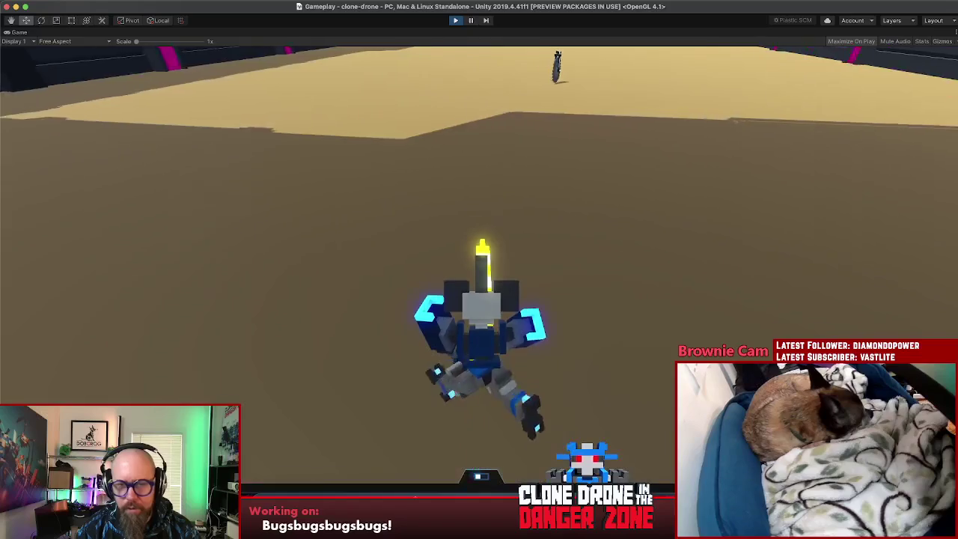
{"action": "key", "text": "w"}
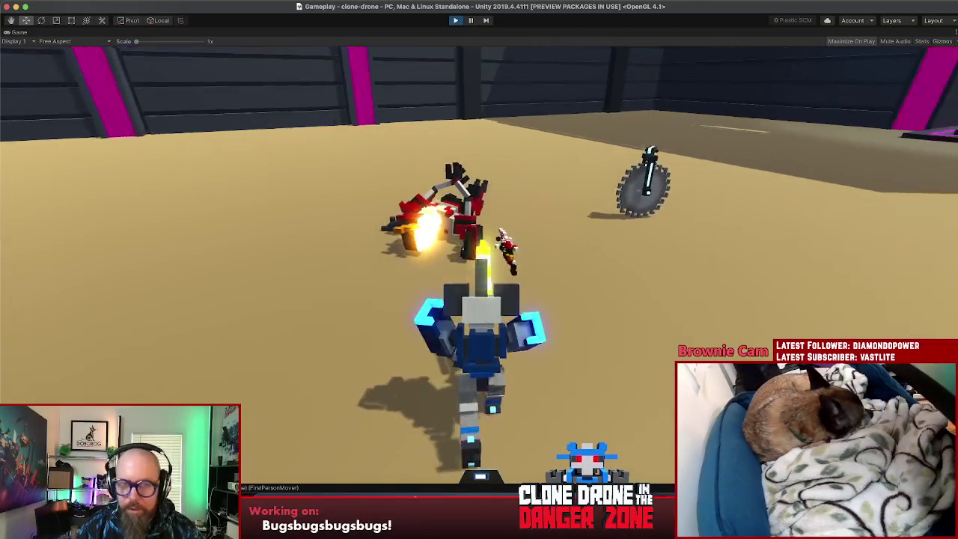
{"action": "key", "text": "Escape"}
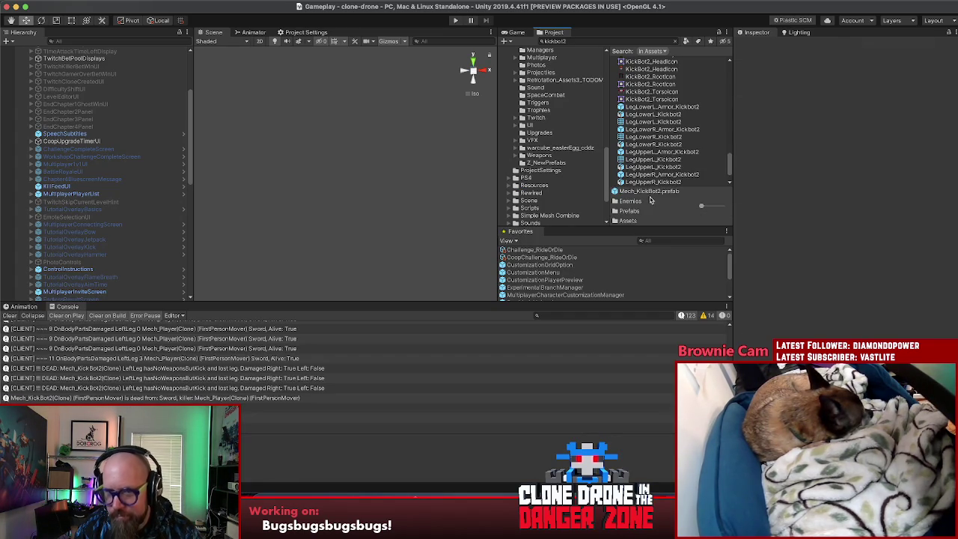
Step: Set Mech_KickBot2's Waitbetween Jetpacks to Min 2 and Max 8, then start Play mode
{"action": "scroll", "coordinate": [896, 265], "scroll_direction": "down", "scroll_amount": 10}
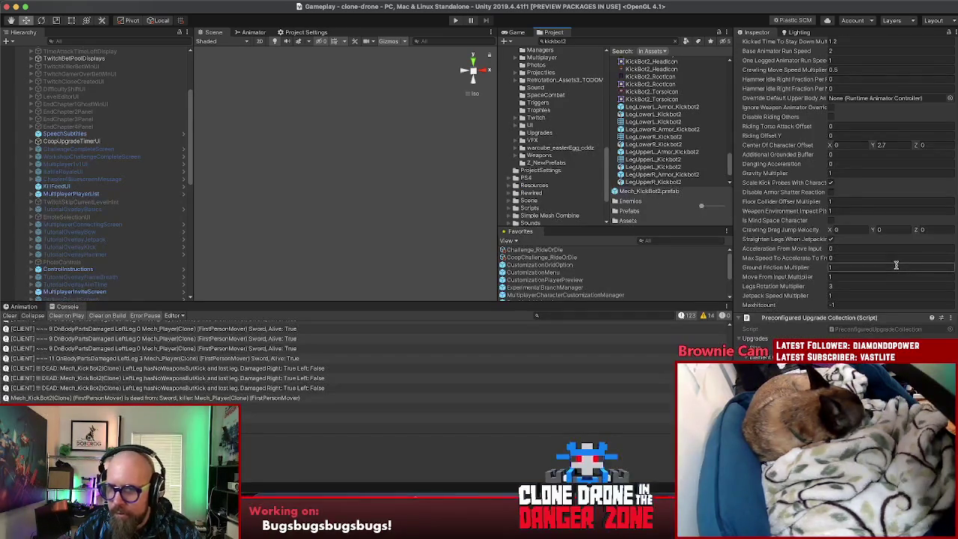
{"action": "scroll", "coordinate": [895, 266], "scroll_direction": "down", "scroll_amount": 10}
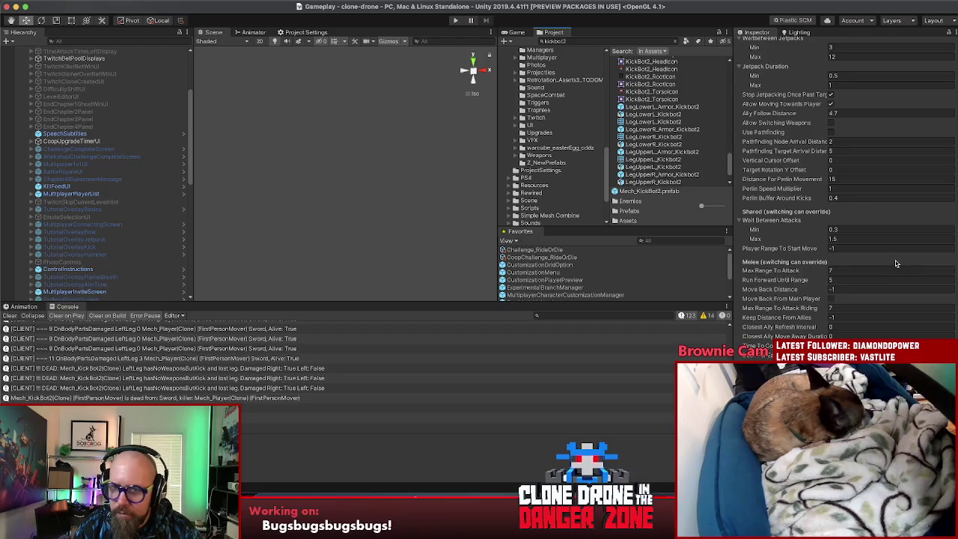
{"action": "scroll", "coordinate": [894, 260], "scroll_direction": "up", "scroll_amount": 5}
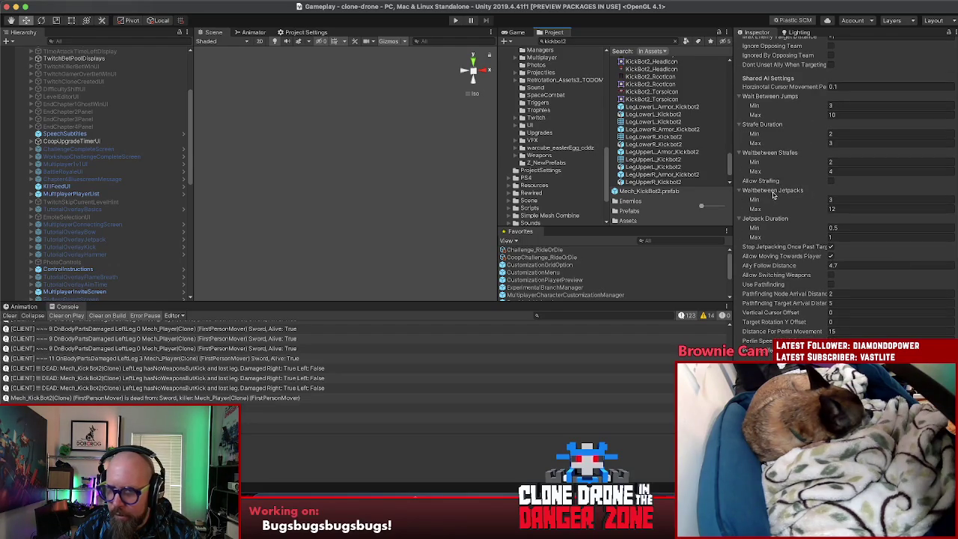
{"action": "type", "text": "2"}
{"action": "left_click", "coordinate": [844, 209]}
{"action": "type", "text": "8"}
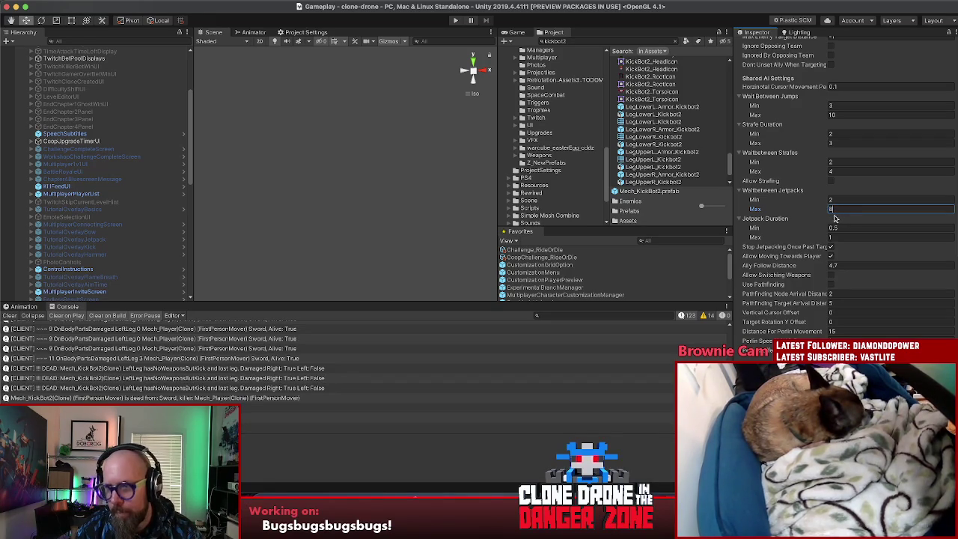
{"action": "left_click", "coordinate": [454, 20]}
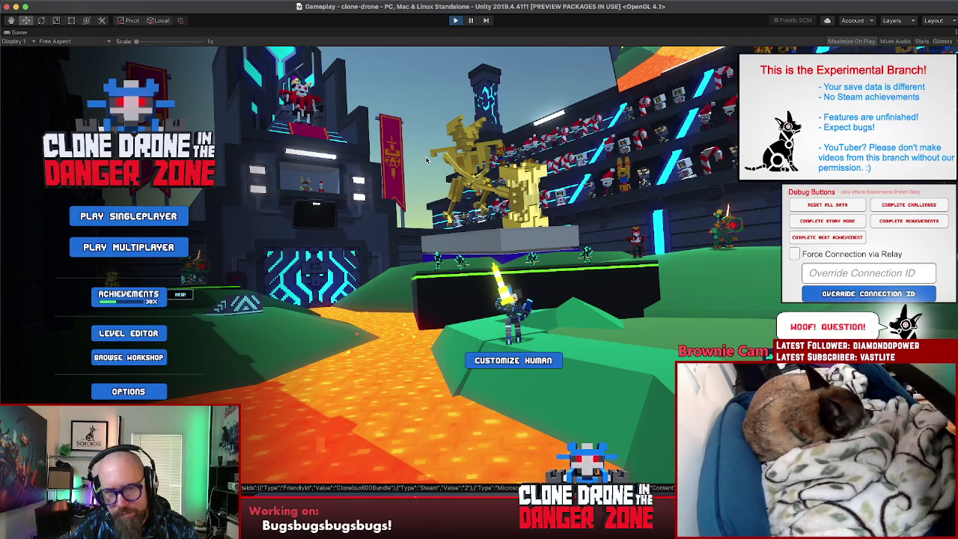
Step: Start the arena playtest from the level editor and pick the Rip Rider saw-blade unicycle mount
{"action": "left_click", "coordinate": [129, 333]}
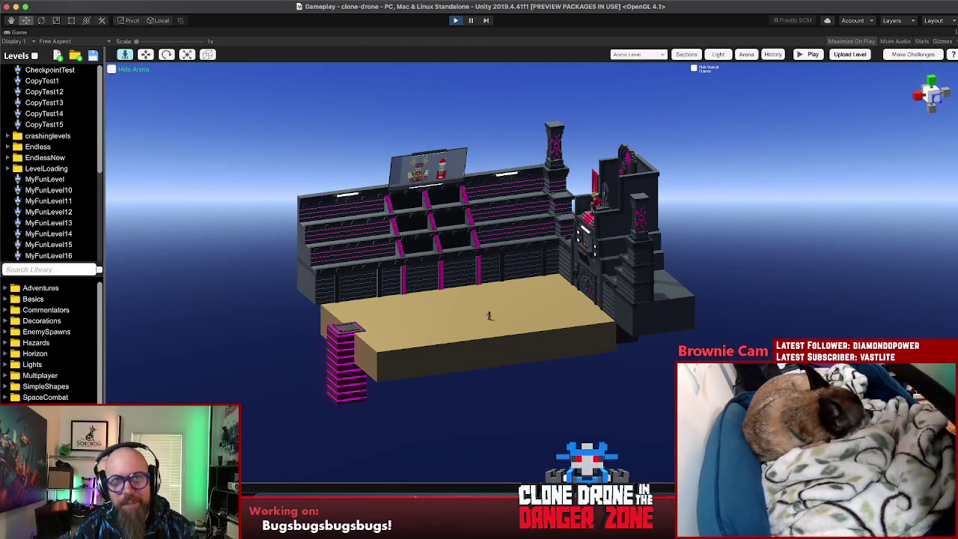
{"action": "key", "text": "w"}
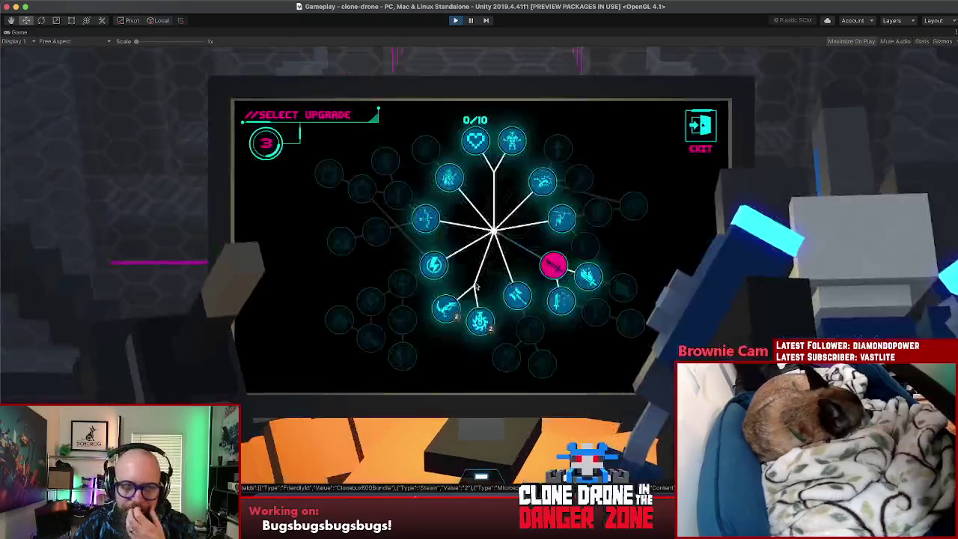
{"action": "left_click", "coordinate": [480, 321]}
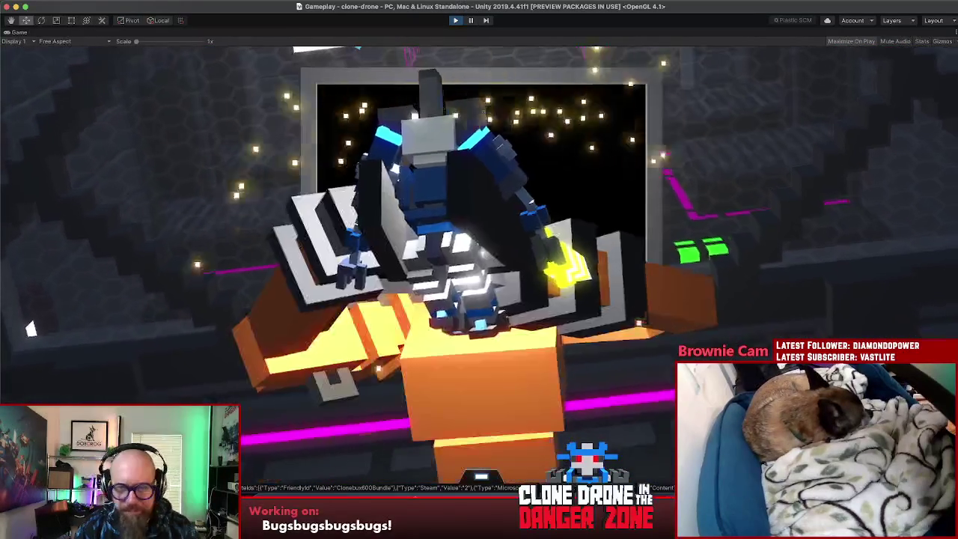
Step: Ride into the sandy arena, chase the red KickBot and try a special move, then pause
{"action": "key", "text": "w"}
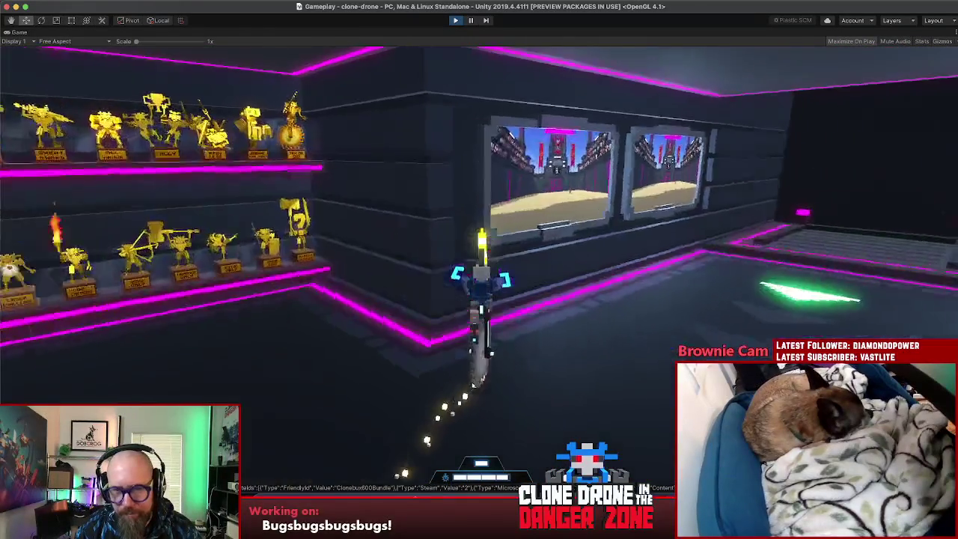
{"action": "key", "text": "w"}
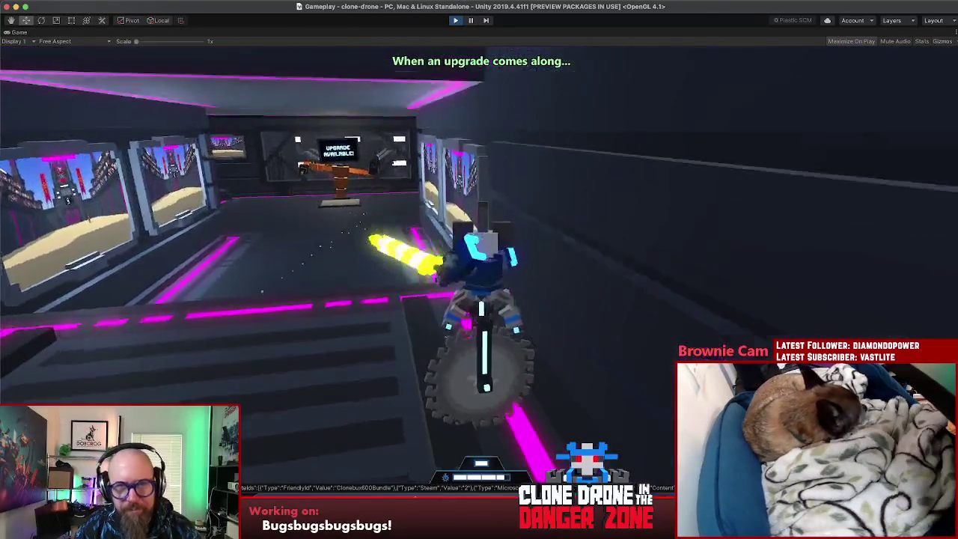
{"action": "key", "text": "w"}
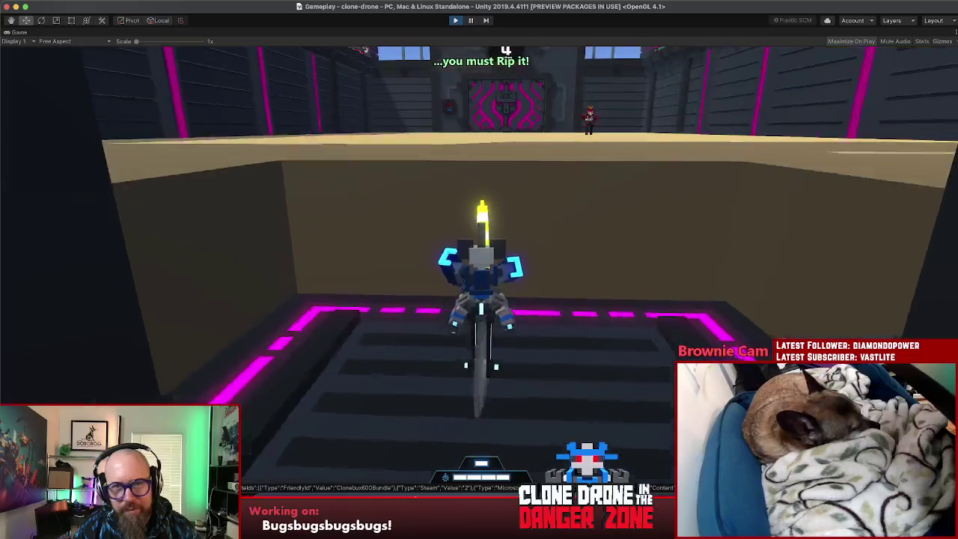
{"action": "key", "text": "w"}
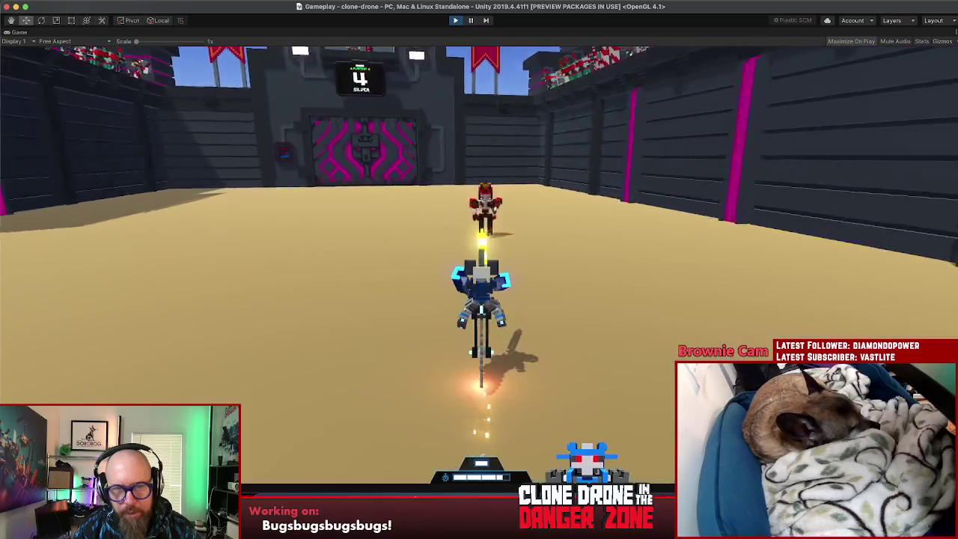
{"action": "key", "text": "w"}
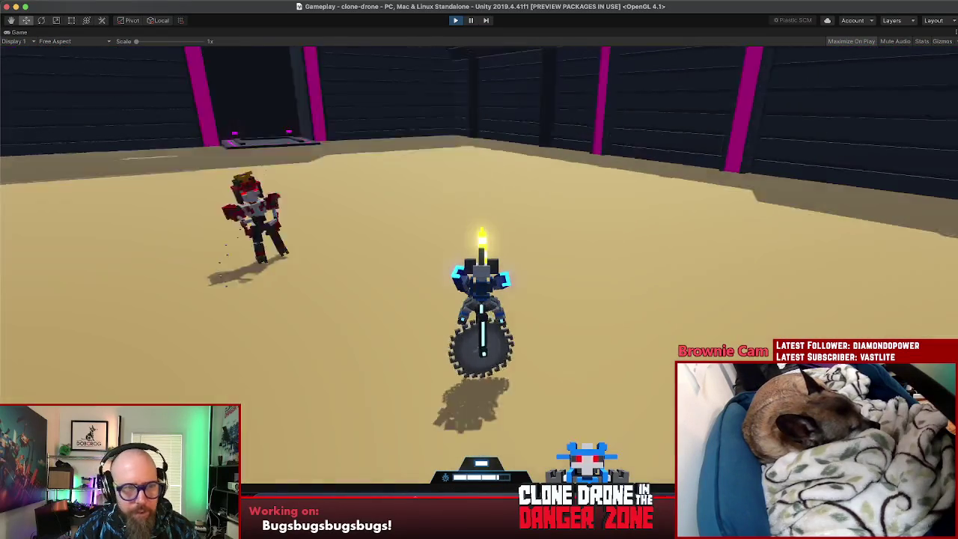
{"action": "key", "text": "w"}
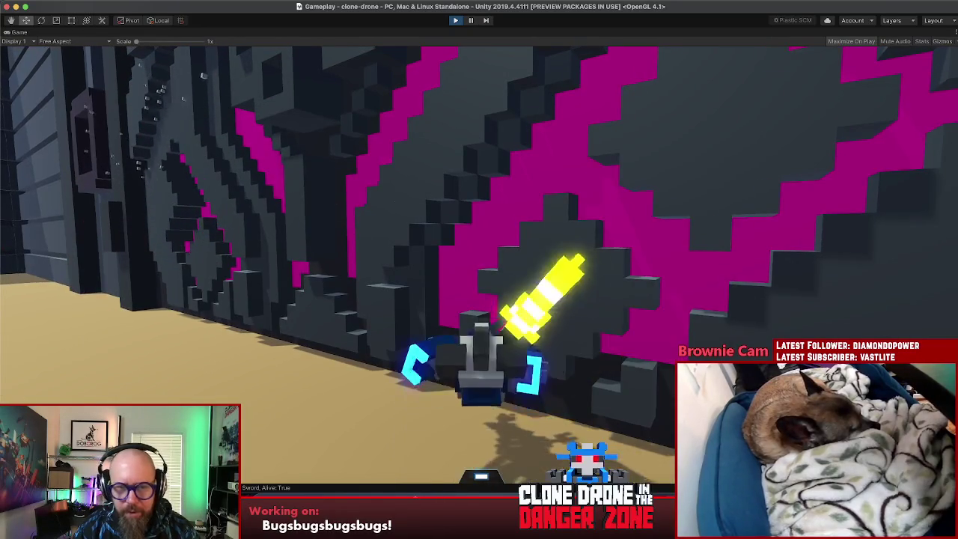
{"action": "key", "text": "w"}
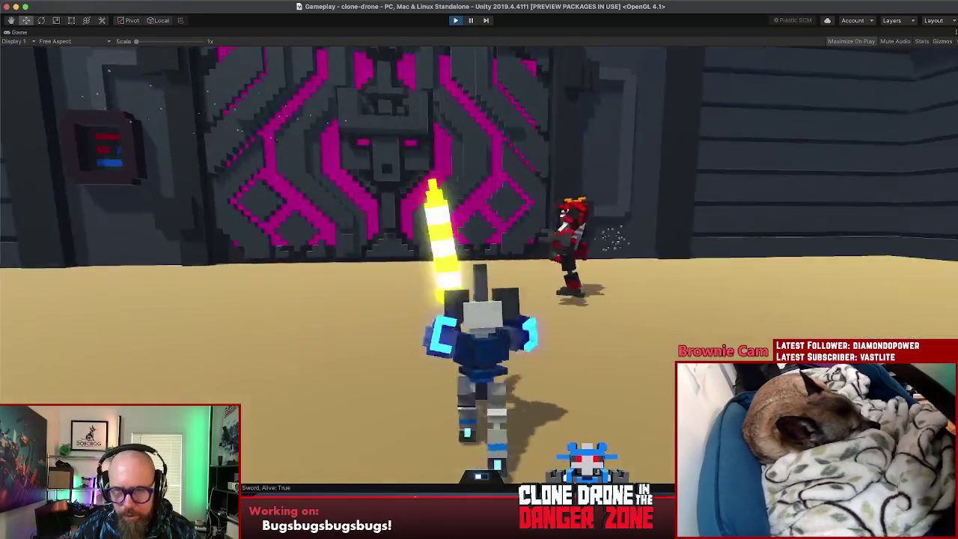
{"action": "key", "text": "space"}
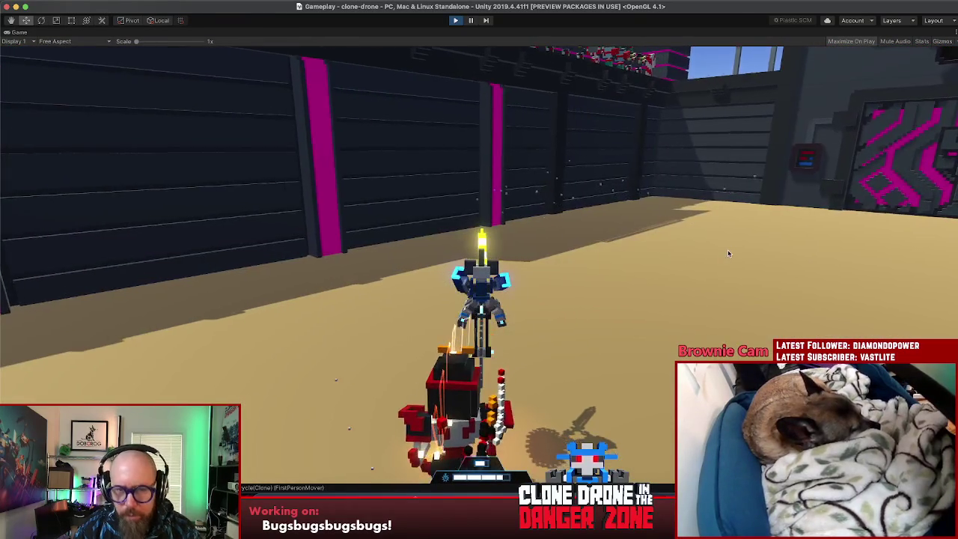
{"action": "key", "text": "Escape"}
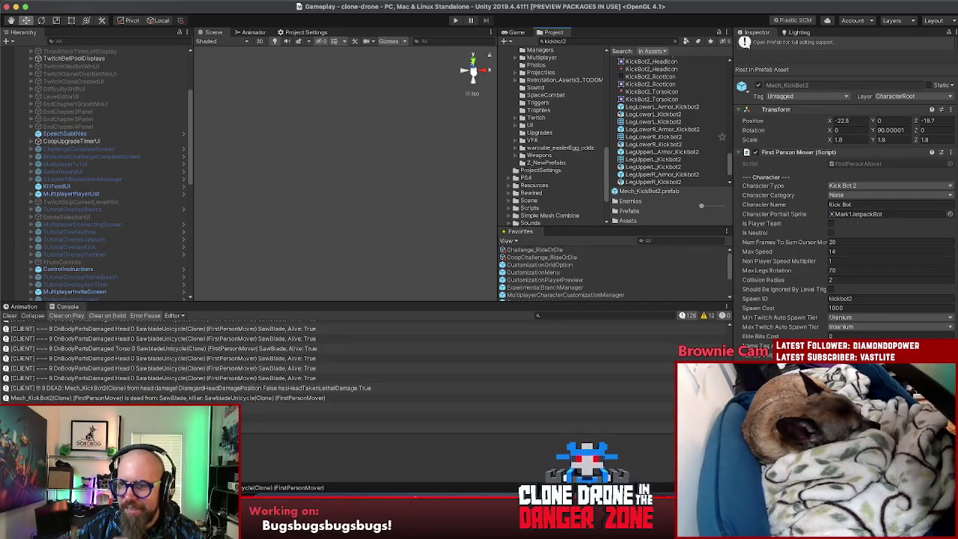
Step: Lower Mech_KickBot2's Waitbetween Jetpacks Max from 8 to 6 and restart Play mode with Ctrl+P
{"action": "scroll", "coordinate": [846, 194], "scroll_direction": "down", "scroll_amount": 5}
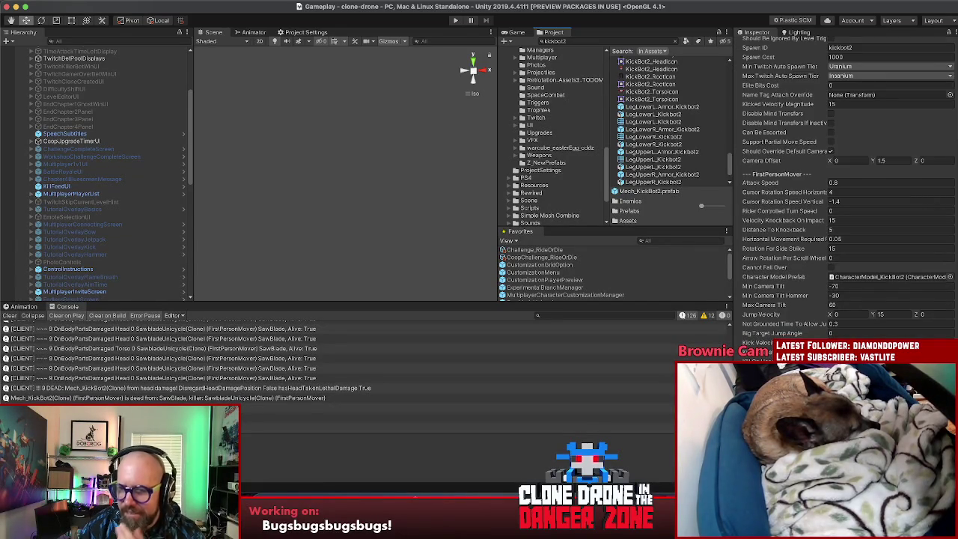
{"action": "scroll", "coordinate": [845, 195], "scroll_direction": "down", "scroll_amount": 10}
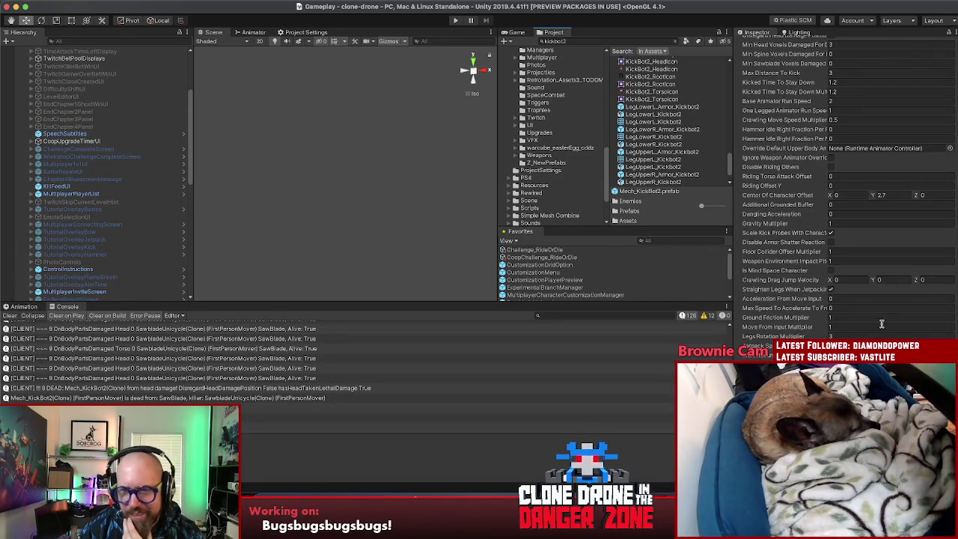
{"action": "scroll", "coordinate": [875, 299], "scroll_direction": "down", "scroll_amount": 10}
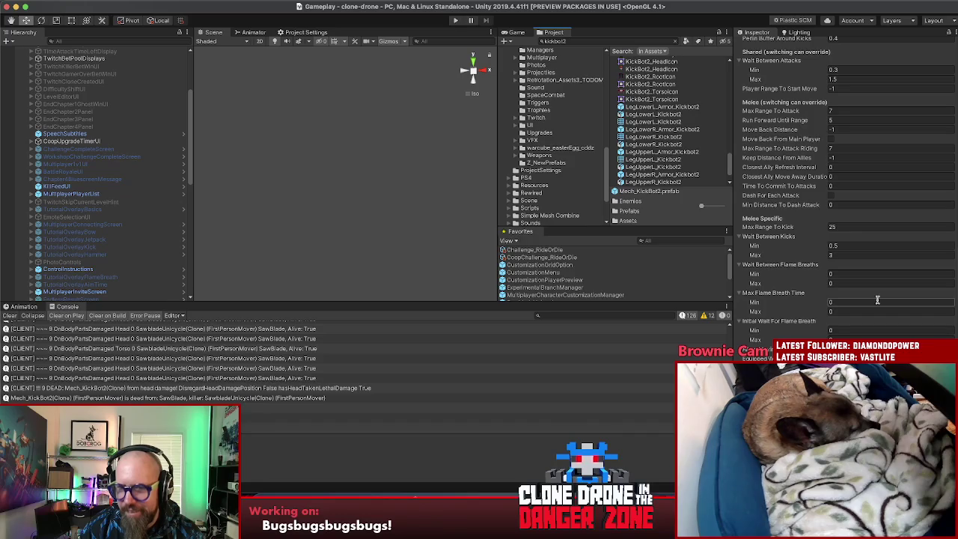
{"action": "scroll", "coordinate": [878, 306], "scroll_direction": "down", "scroll_amount": 2}
{"action": "scroll", "coordinate": [872, 300], "scroll_direction": "up", "scroll_amount": 3}
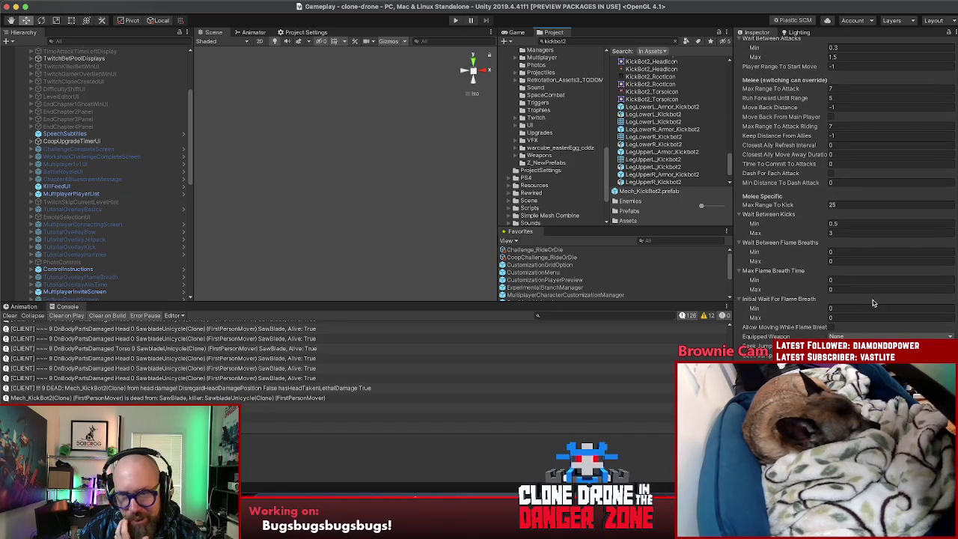
{"action": "scroll", "coordinate": [873, 303], "scroll_direction": "up", "scroll_amount": 5}
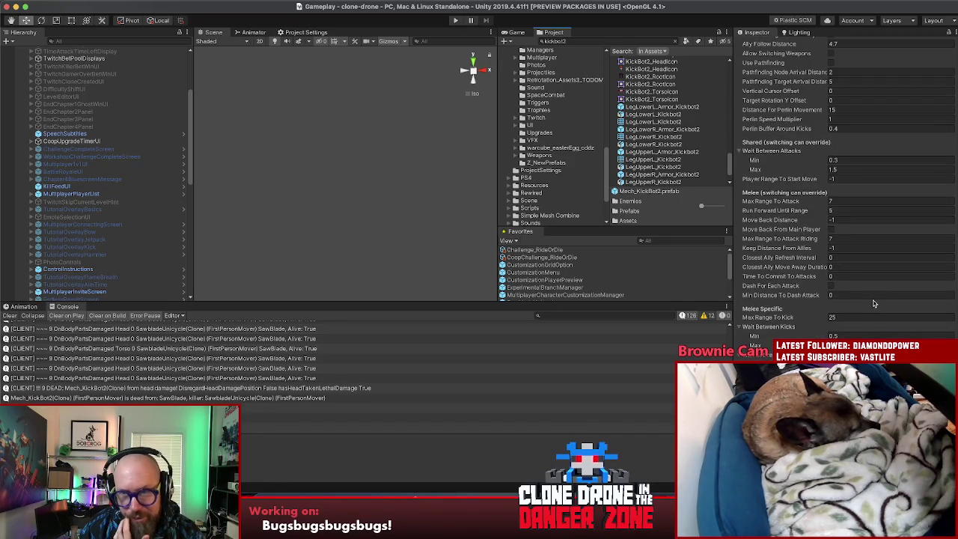
{"action": "scroll", "coordinate": [873, 303], "scroll_direction": "up", "scroll_amount": 3}
{"action": "scroll", "coordinate": [873, 300], "scroll_direction": "up", "scroll_amount": 12}
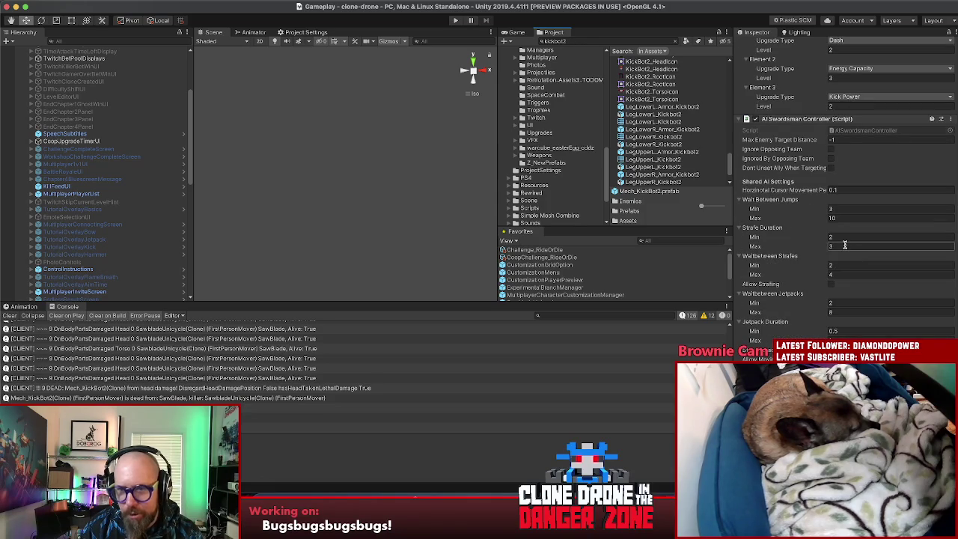
{"action": "left_click", "coordinate": [853, 312]}
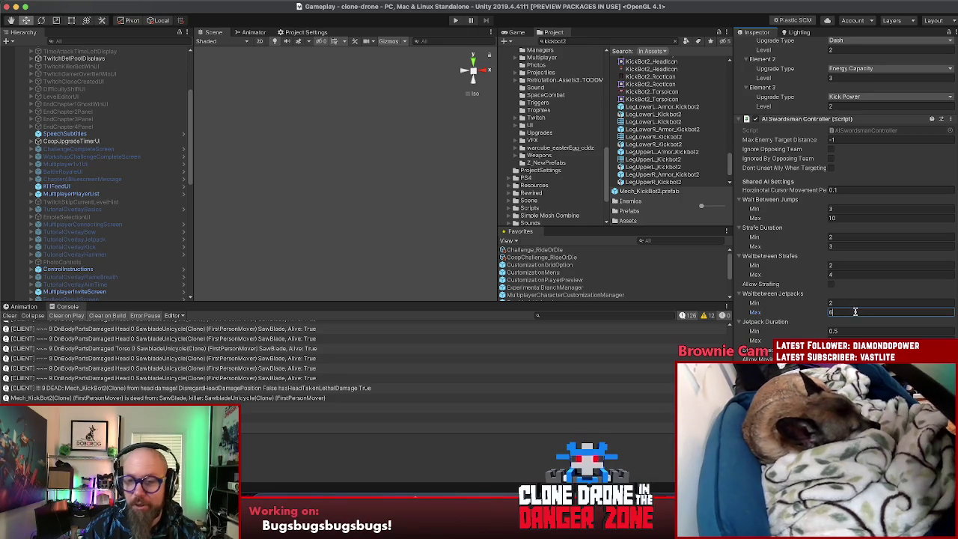
{"action": "key", "text": "Return"}
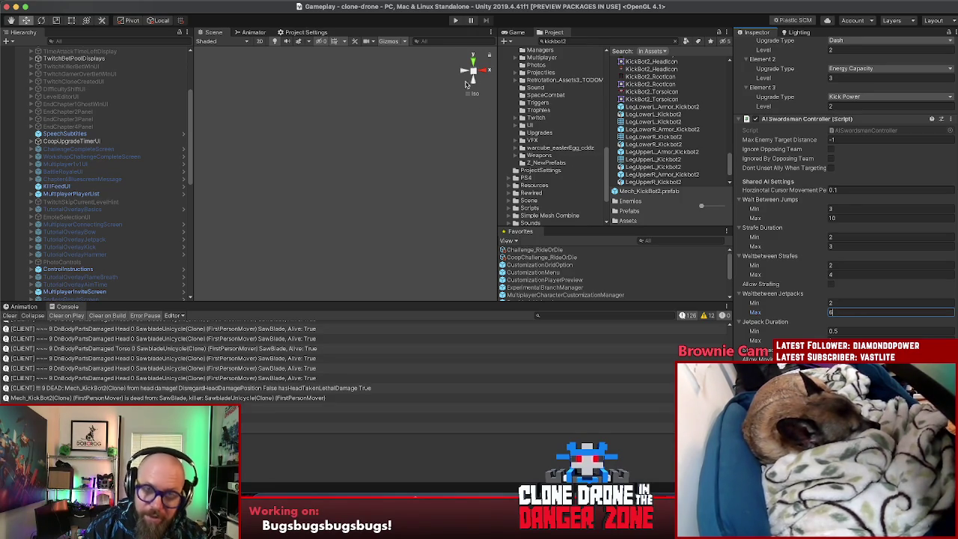
{"action": "key", "text": "ctrl+p"}
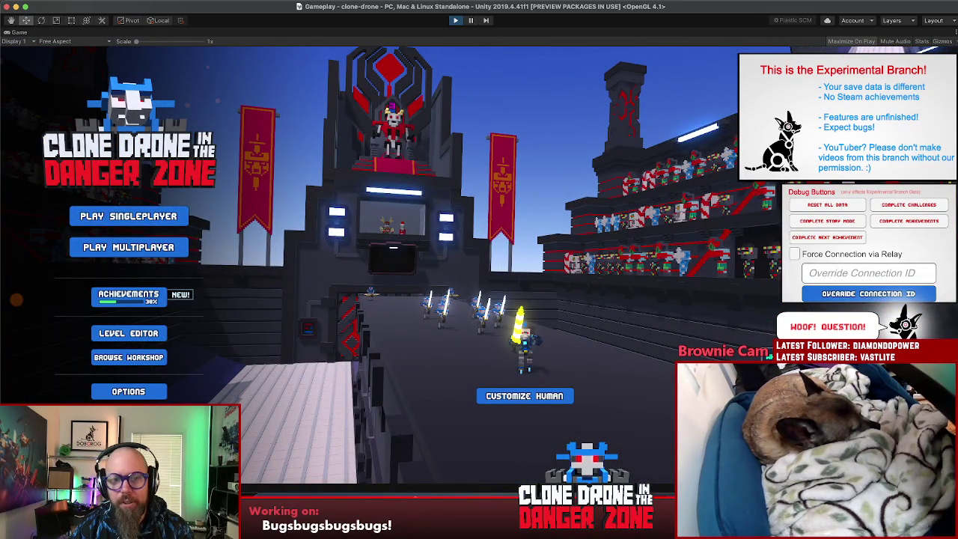
Step: Take the Rip Rider Mount, walk onto the arena sand and slash the red enemy with the sword
{"action": "left_click", "coordinate": [128, 333]}
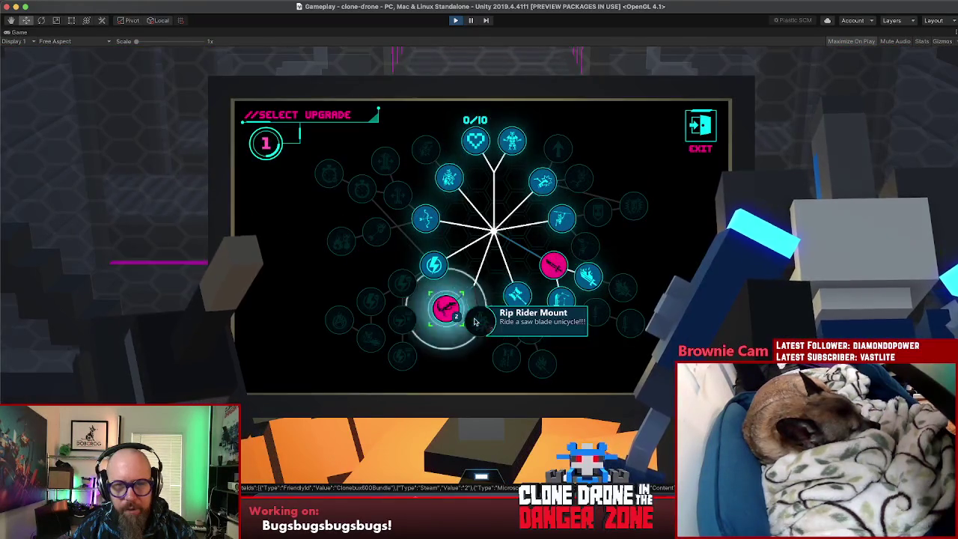
{"action": "left_click", "coordinate": [483, 322]}
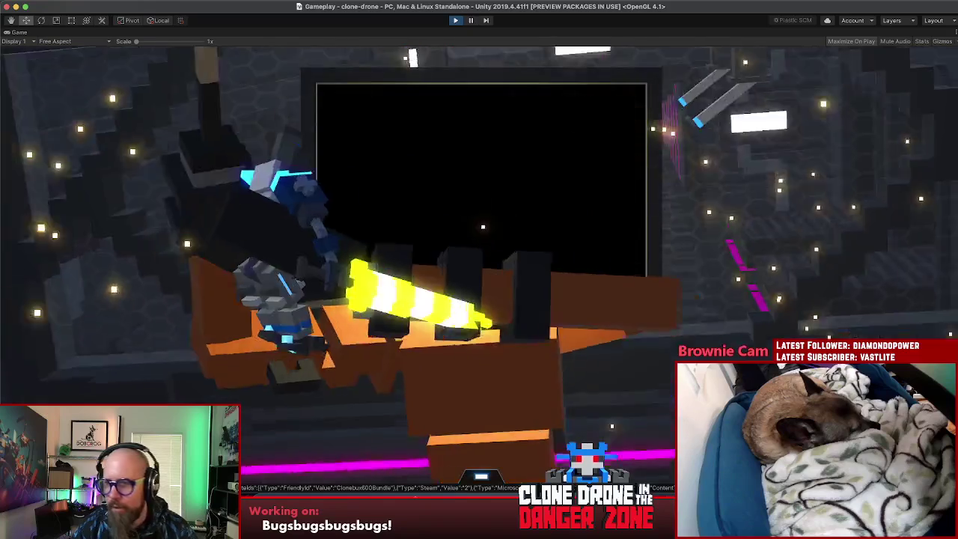
{"action": "key", "text": "w"}
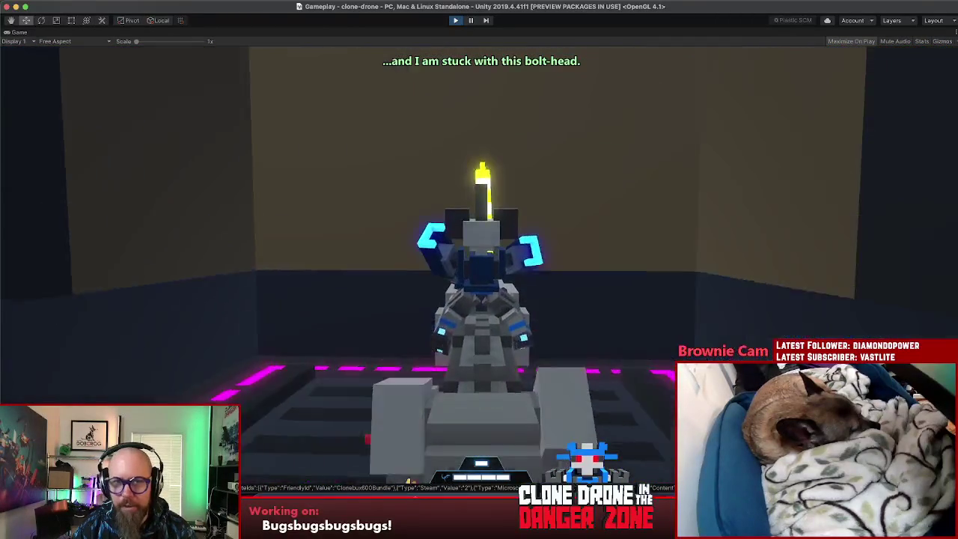
{"action": "key", "text": "w"}
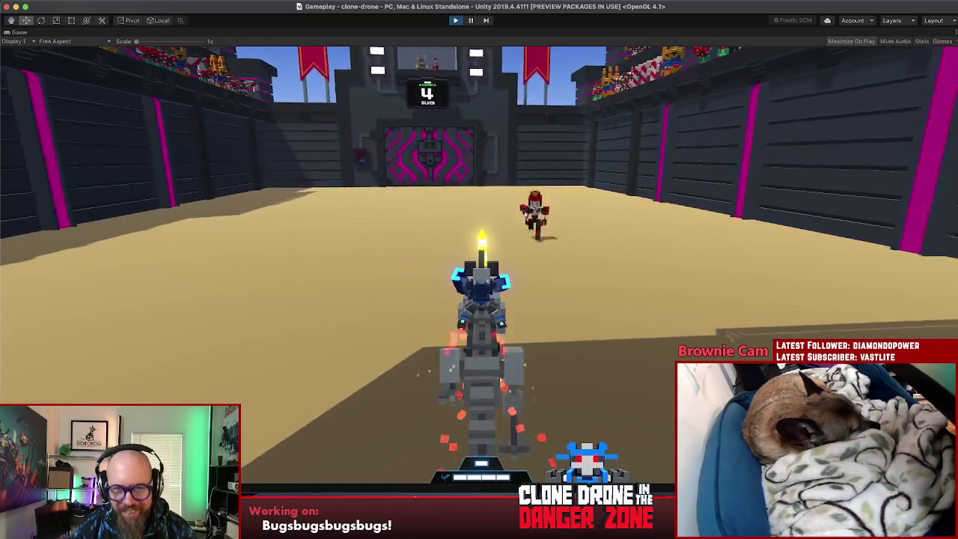
{"action": "left_click", "coordinate": [479, 270]}
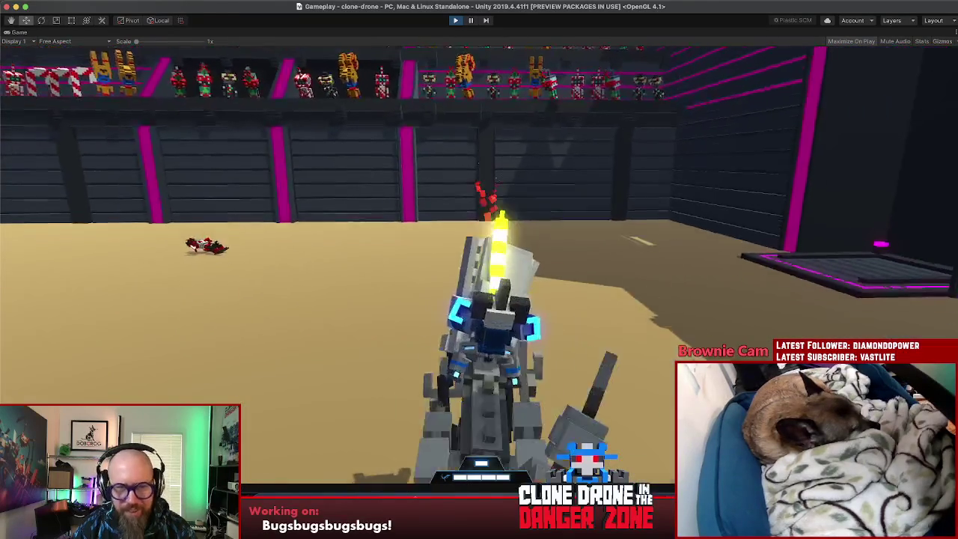
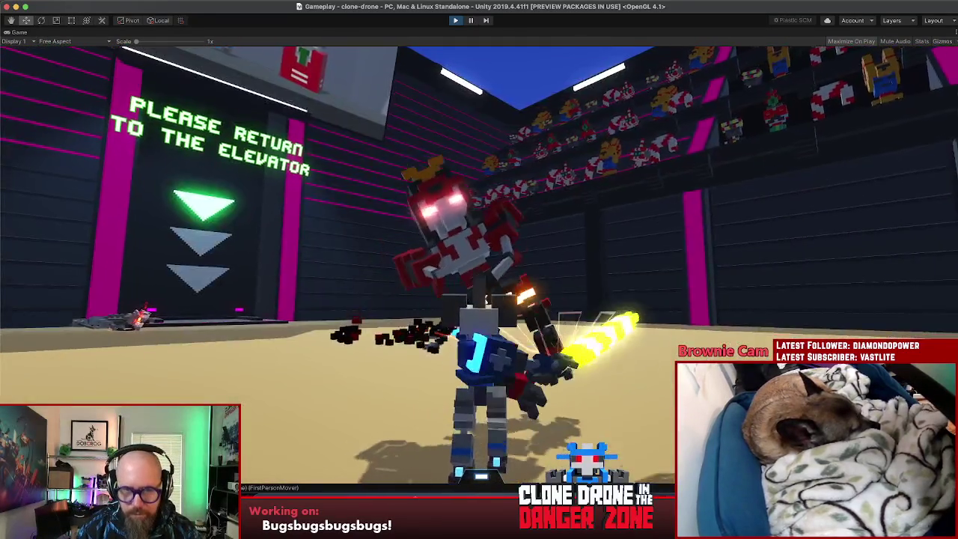
Step: Chop apart the red enemy robot with the sword to win the playtest
{"action": "left_click", "coordinate": [485, 280]}
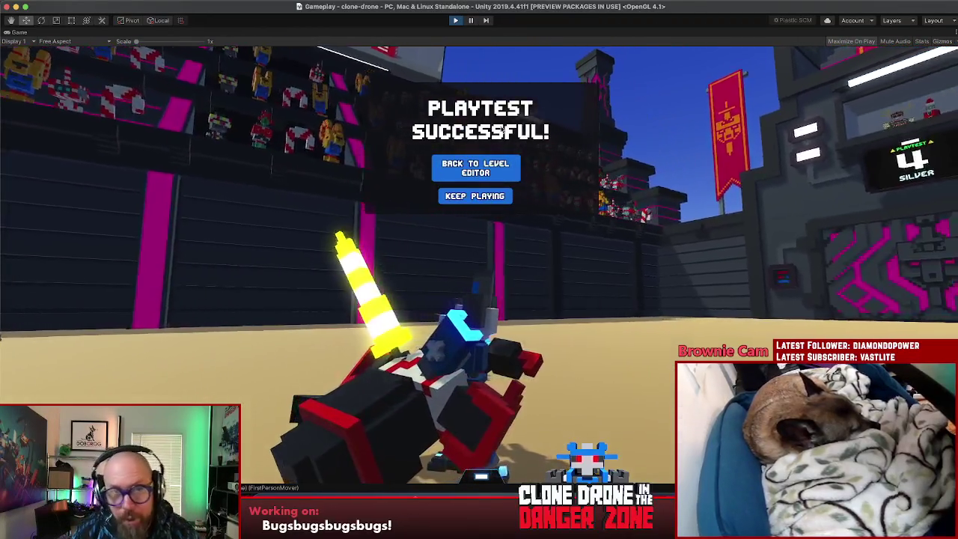
{"action": "key", "text": "super+Tab"}
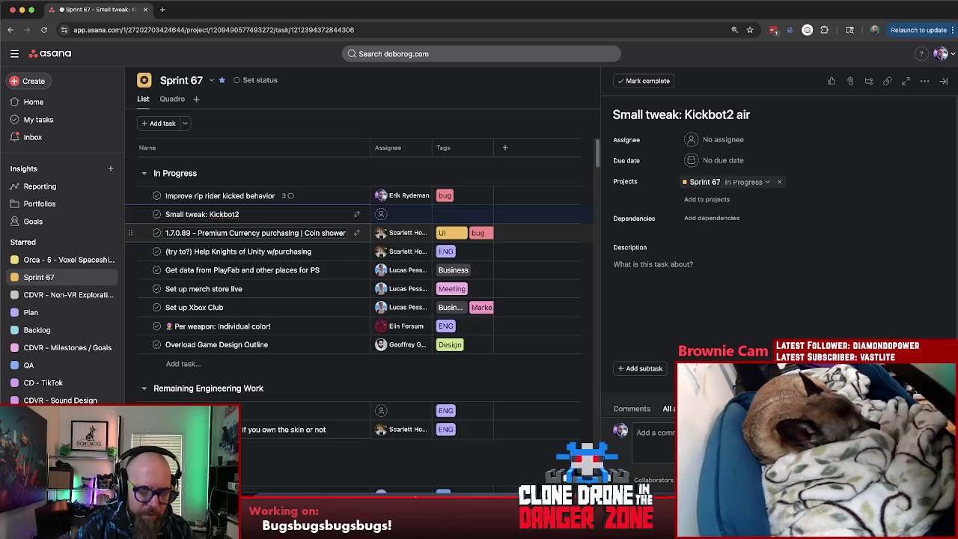
Step: Rename the task to 'Small tweak: Kickbot2 megajumps slightly less often'
{"action": "type", "text": "s"}
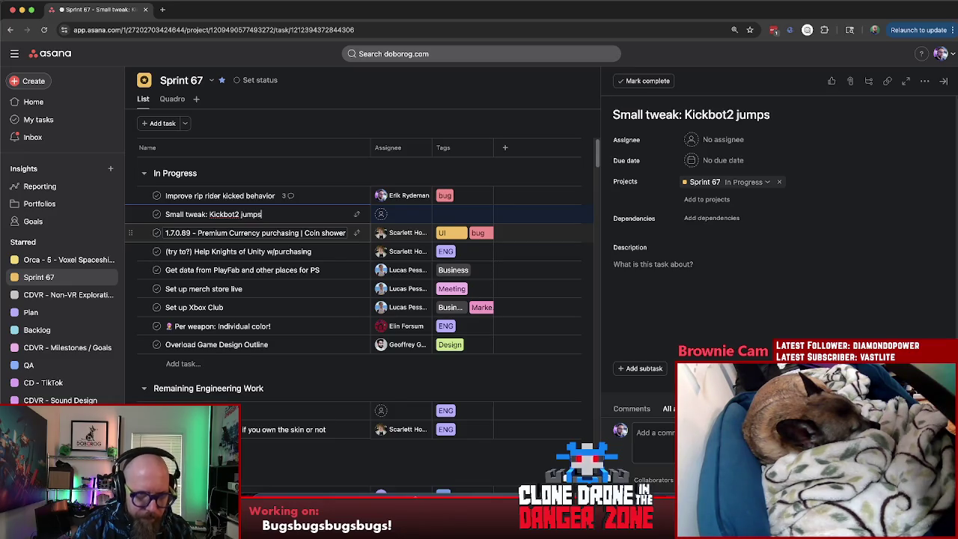
{"action": "key", "text": "BackSpace"}
{"action": "key", "text": "BackSpace"}
{"action": "type", "text": "meg"}
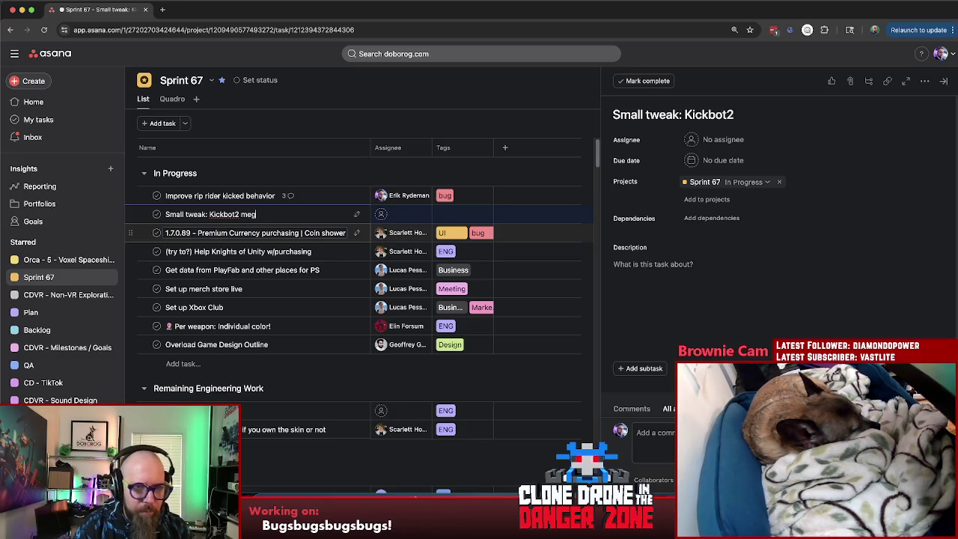
{"action": "type", "text": "ju"}
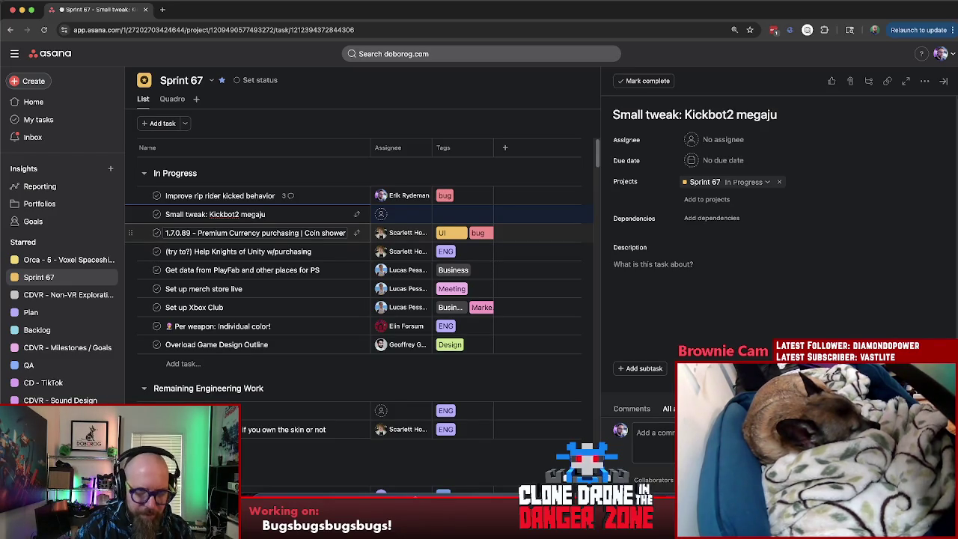
{"action": "type", "text": "mps "}
{"action": "type", "text": "slig"}
{"action": "type", "text": "t"}
{"action": "type", "text": "tly less "}
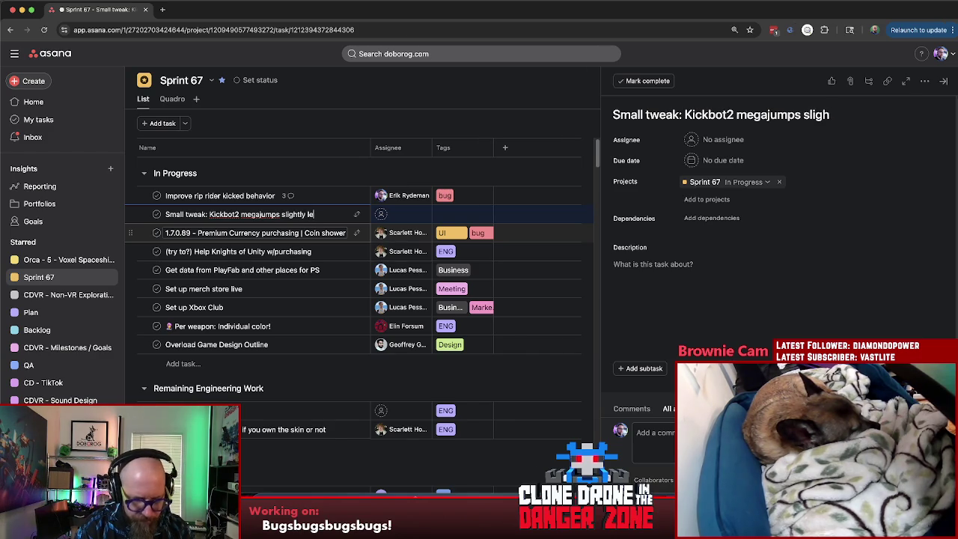
{"action": "type", "text": "en"}
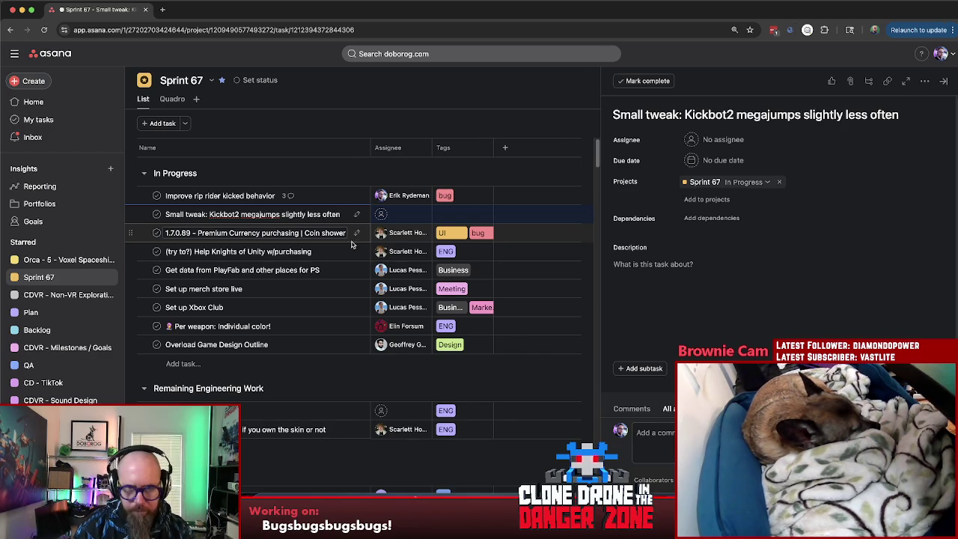
{"action": "left_click", "coordinate": [466, 217]}
Step: Tag the task Design and assign it to a teammate
{"action": "left_click", "coordinate": [447, 215]}
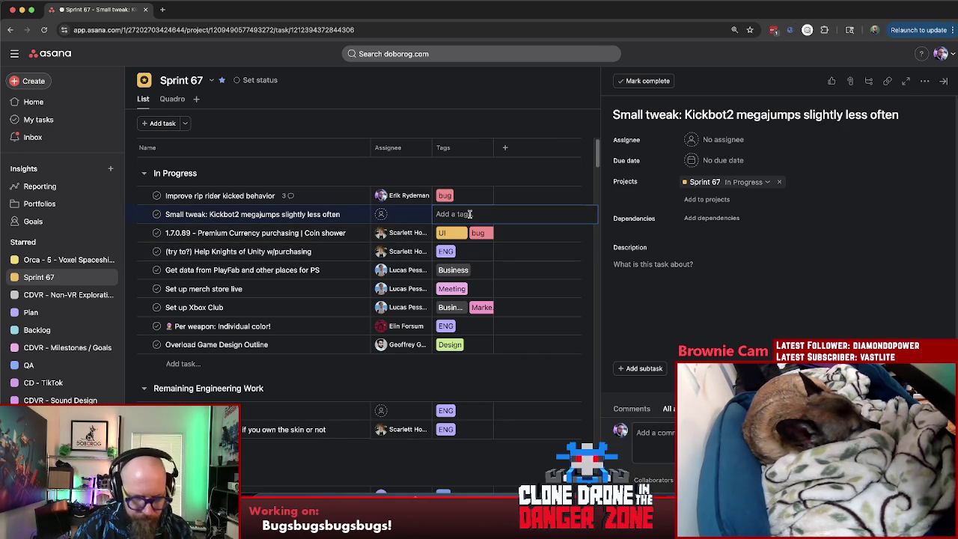
{"action": "type", "text": "Des"}
{"action": "key", "text": "Return"}
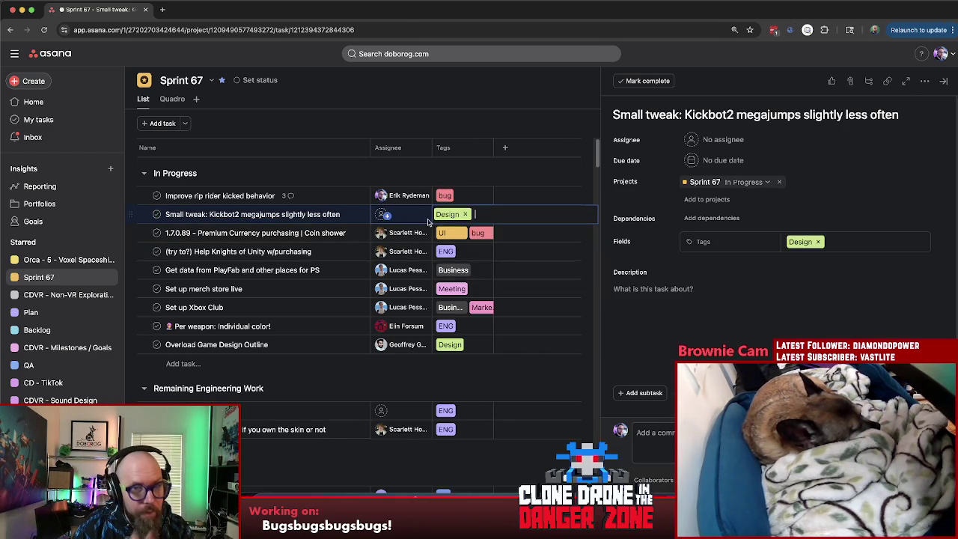
{"action": "left_click", "coordinate": [383, 215]}
{"action": "key", "text": "Return"}
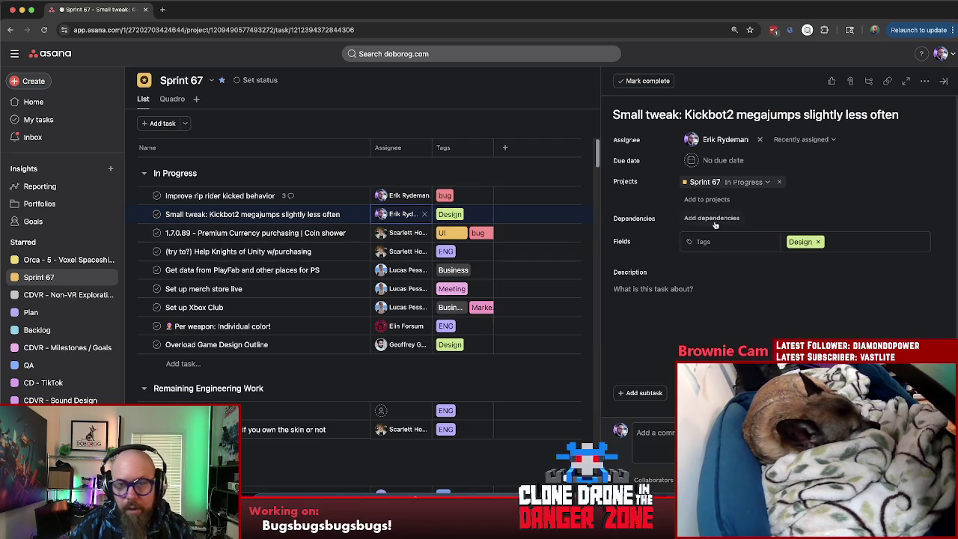
Step: Add a task description saying the Kickbot2 should no longer jump in mid-air
{"action": "left_click", "coordinate": [735, 290]}
{"action": "type", "text": "Should no longer jump while in the air ale"}
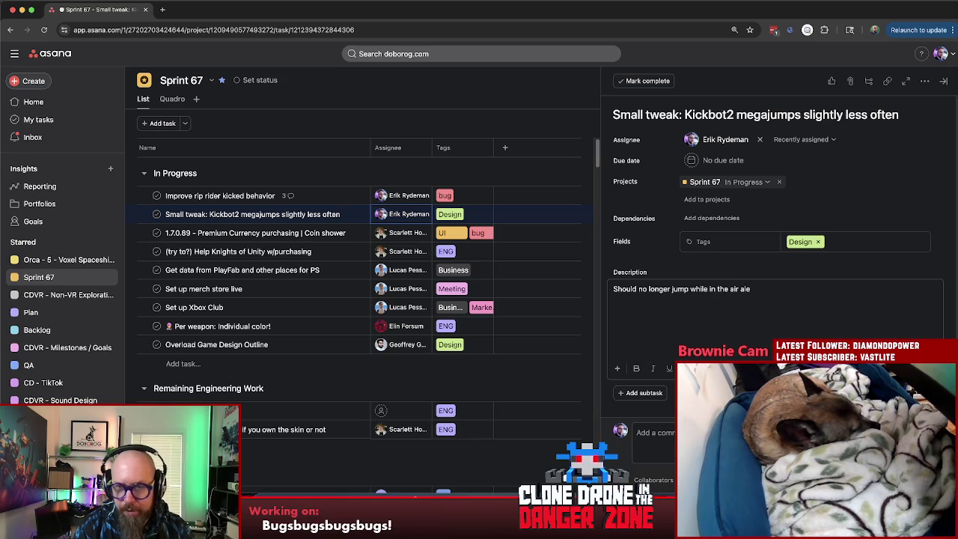
{"action": "type", "text": "ady."}
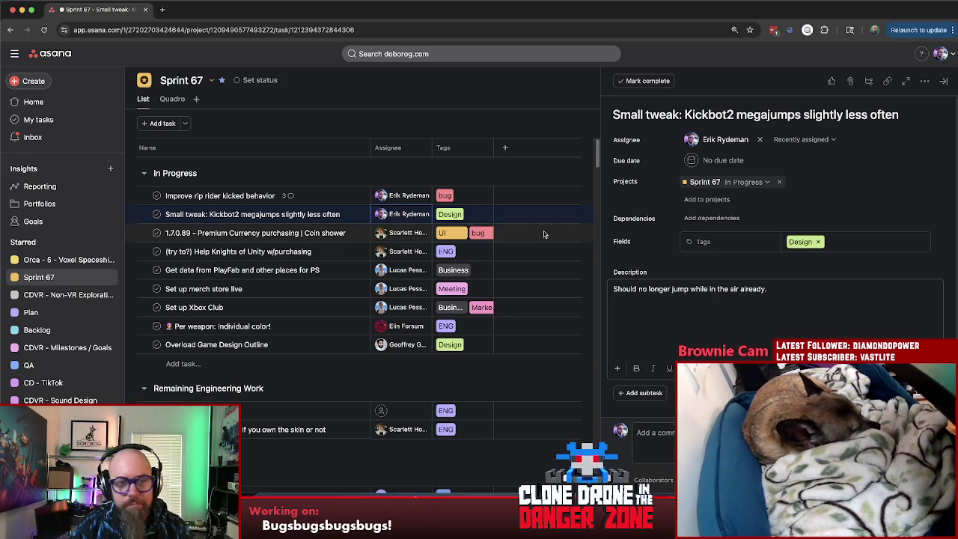
{"action": "triple_click", "coordinate": [814, 297]}
{"action": "left_click", "coordinate": [814, 297]}
{"action": "left_click_drag", "start_coordinate": [814, 297], "coordinate": [612, 291]}
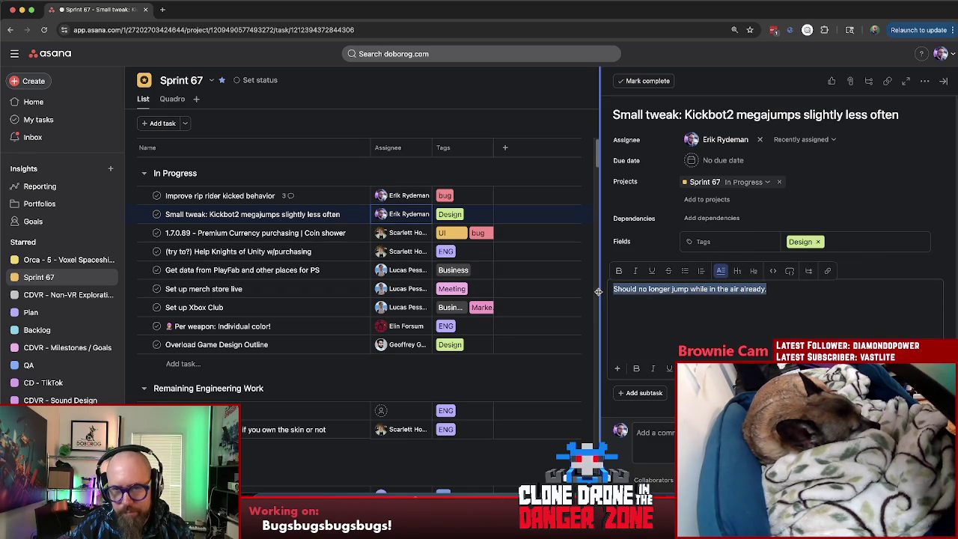
{"action": "left_click", "coordinate": [724, 308]}
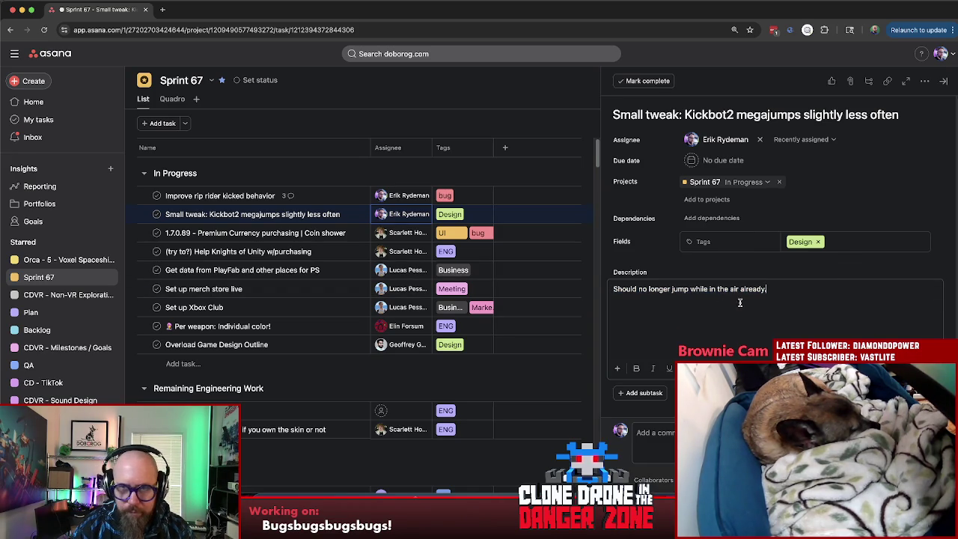
Step: Open the 'Improve rip rider kicked behavior' task and clear its drafted comment
{"action": "left_click", "coordinate": [302, 195]}
{"action": "scroll", "coordinate": [778, 262], "scroll_direction": "down", "scroll_amount": 5}
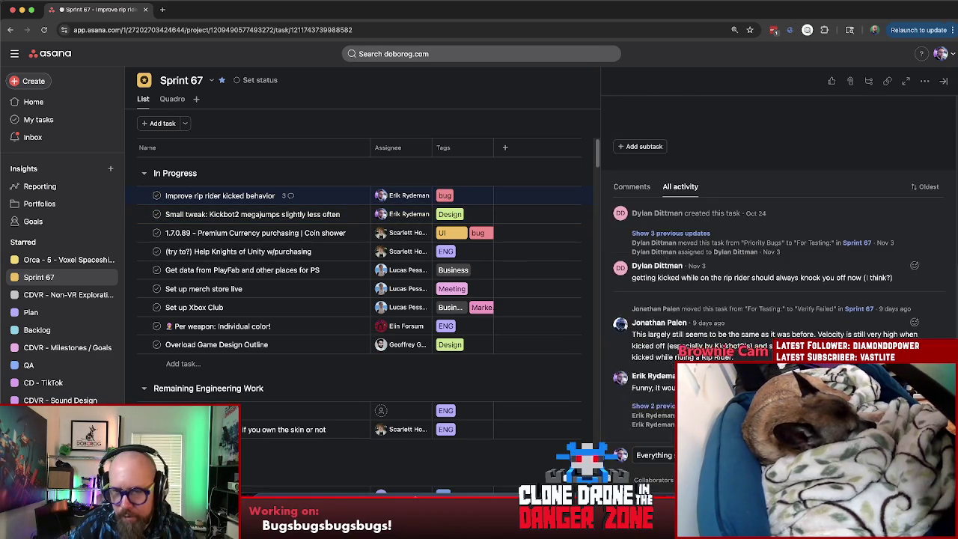
{"action": "scroll", "coordinate": [778, 299], "scroll_direction": "down", "scroll_amount": 2}
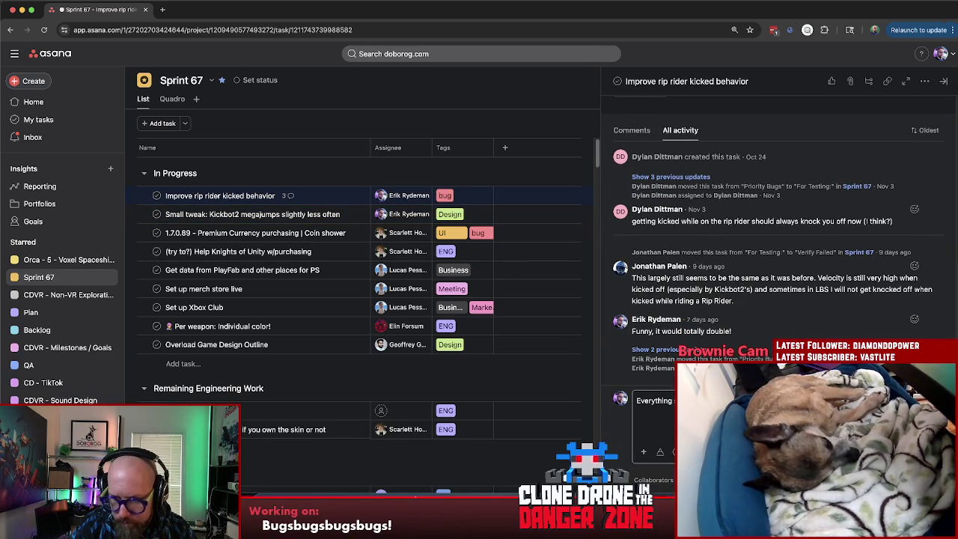
{"action": "key", "text": "ctrl+a"}
{"action": "key", "text": "BackSpace"}
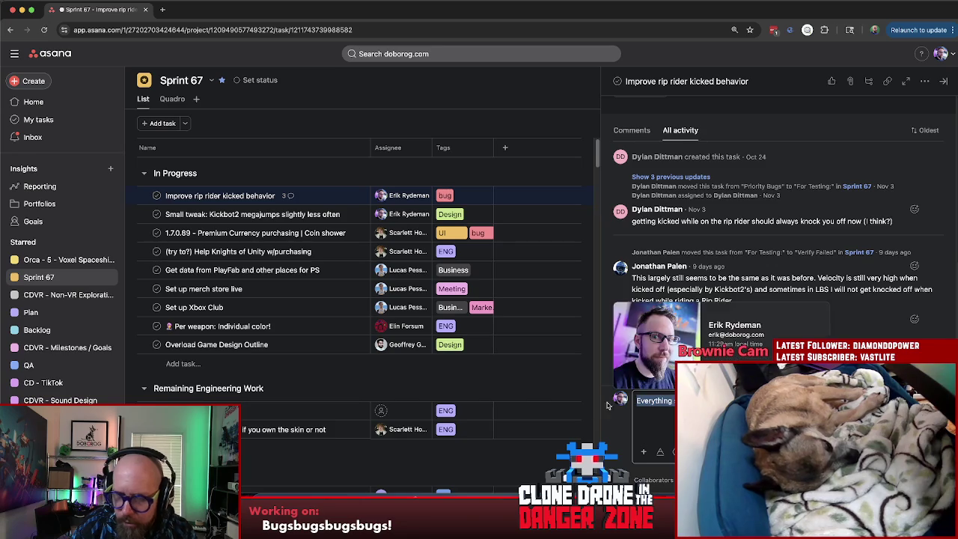
{"action": "key", "text": "super+Tab"}
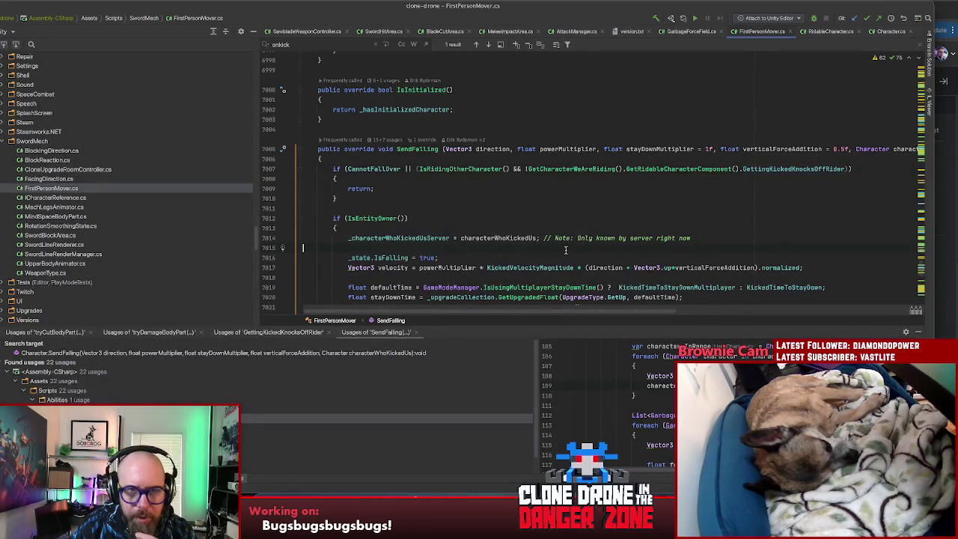
Step: List all usages of SendFalling with Find Usages
{"action": "left_click", "coordinate": [487, 148]}
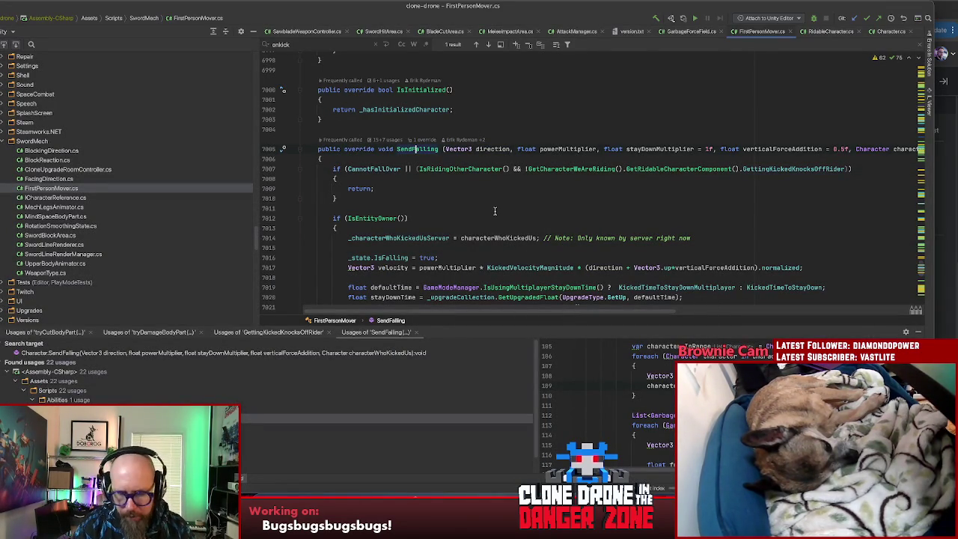
{"action": "key", "text": "alt+F7"}
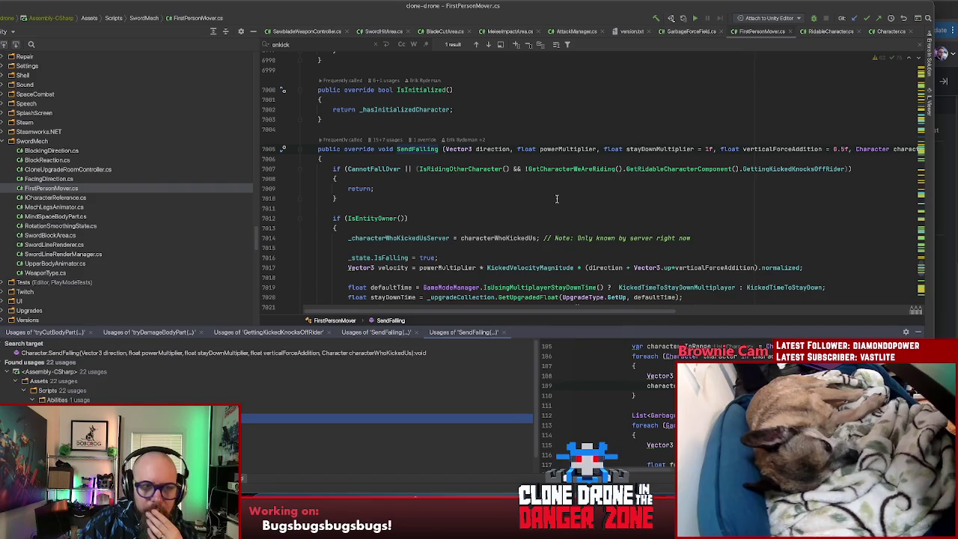
{"action": "left_click", "coordinate": [520, 199]}
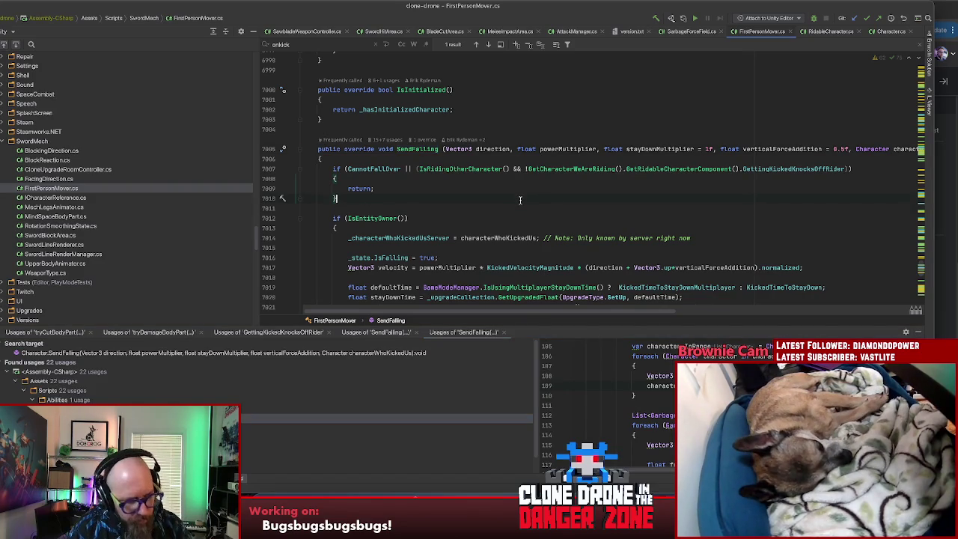
Step: Search Everywhere for 'onkickpro' to locate OnKickProbeCollidedWith
{"action": "key", "text": "shift"}
{"action": "key", "text": "shift"}
{"action": "key", "text": "Escape"}
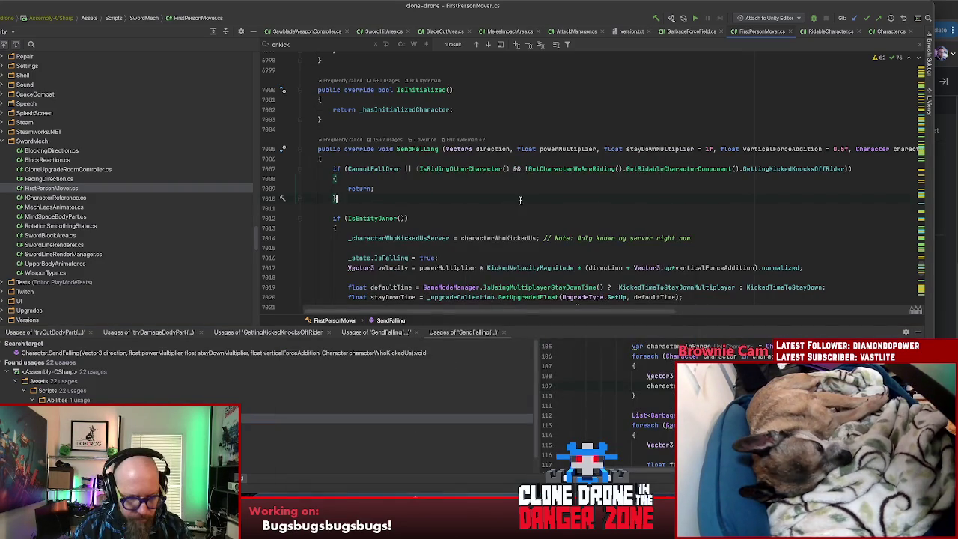
{"action": "key", "text": "shift"}
{"action": "key", "text": "shift"}
{"action": "type", "text": "onkickpro"}
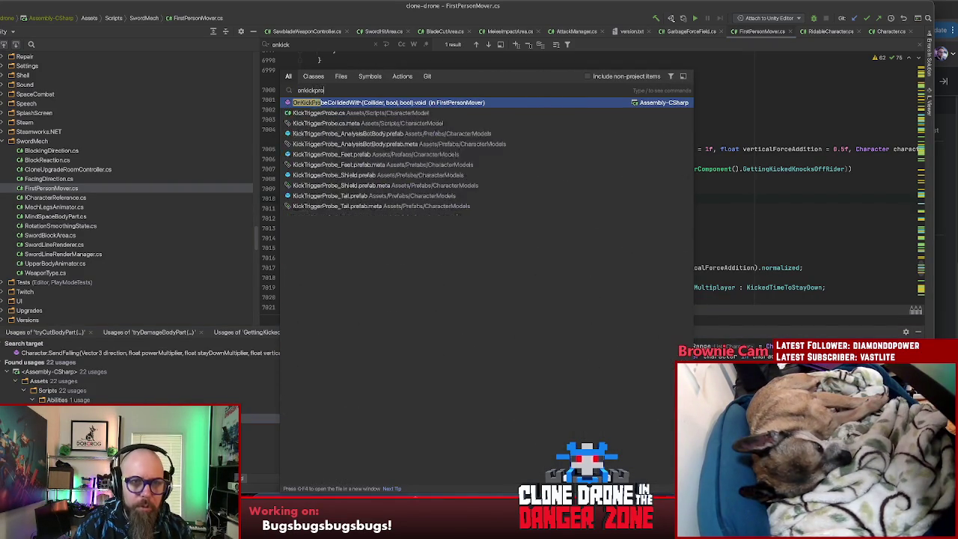
{"action": "key", "text": "Return"}
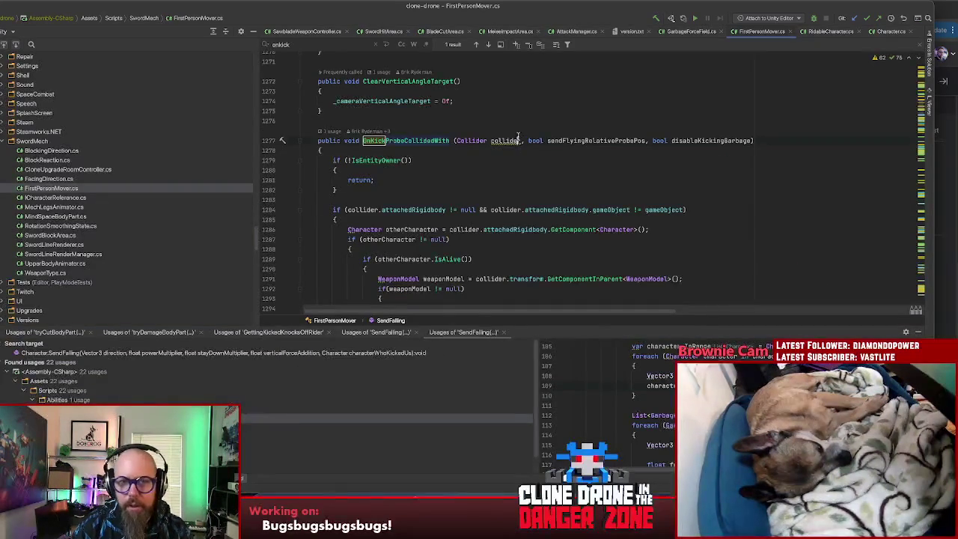
{"action": "scroll", "coordinate": [524, 180], "scroll_direction": "down", "scroll_amount": 3}
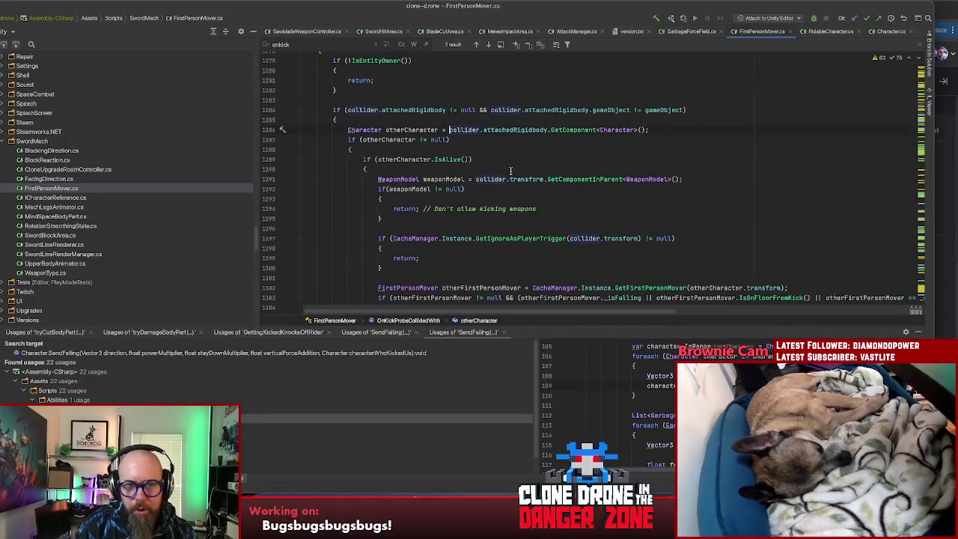
{"action": "scroll", "coordinate": [511, 177], "scroll_direction": "down", "scroll_amount": 8}
{"action": "scroll", "coordinate": [511, 178], "scroll_direction": "down", "scroll_amount": 7}
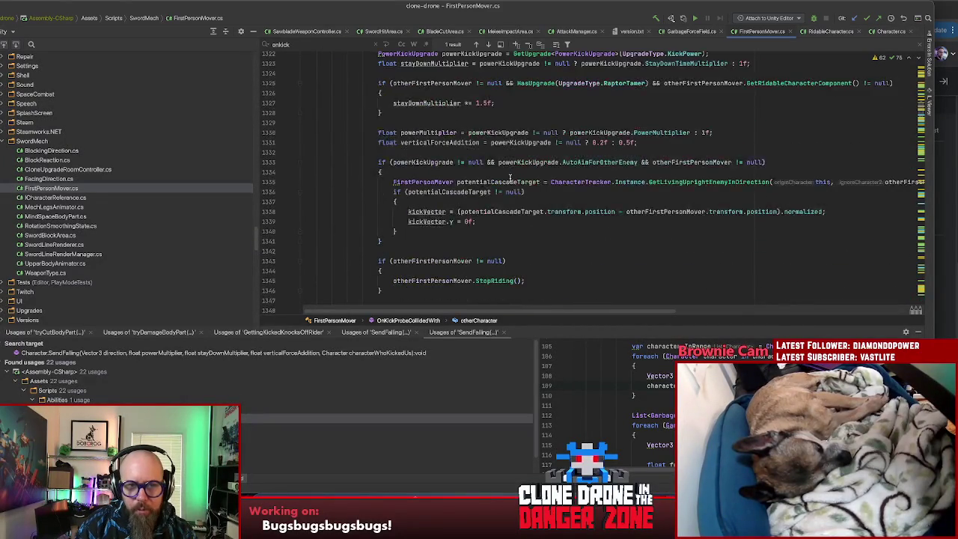
{"action": "left_click", "coordinate": [480, 141]}
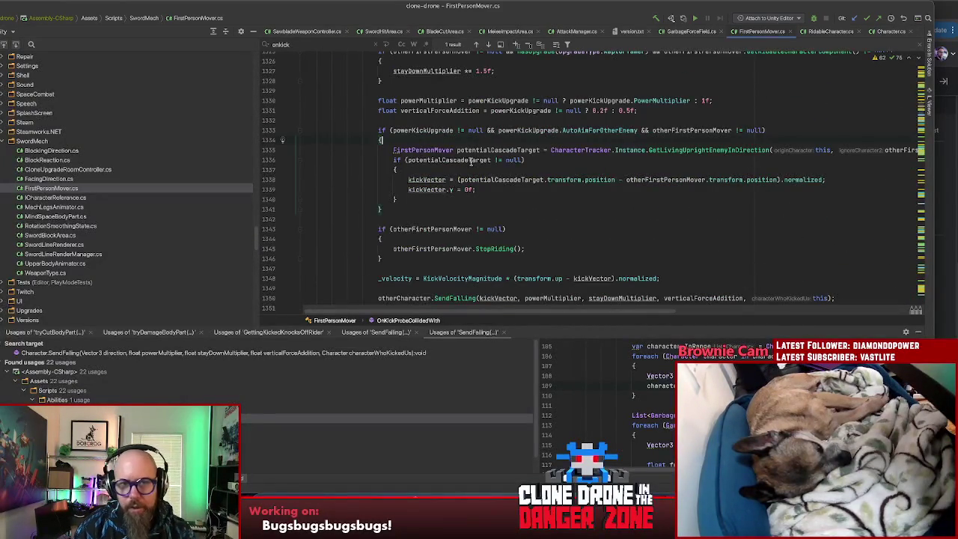
{"action": "left_click", "coordinate": [439, 179]}
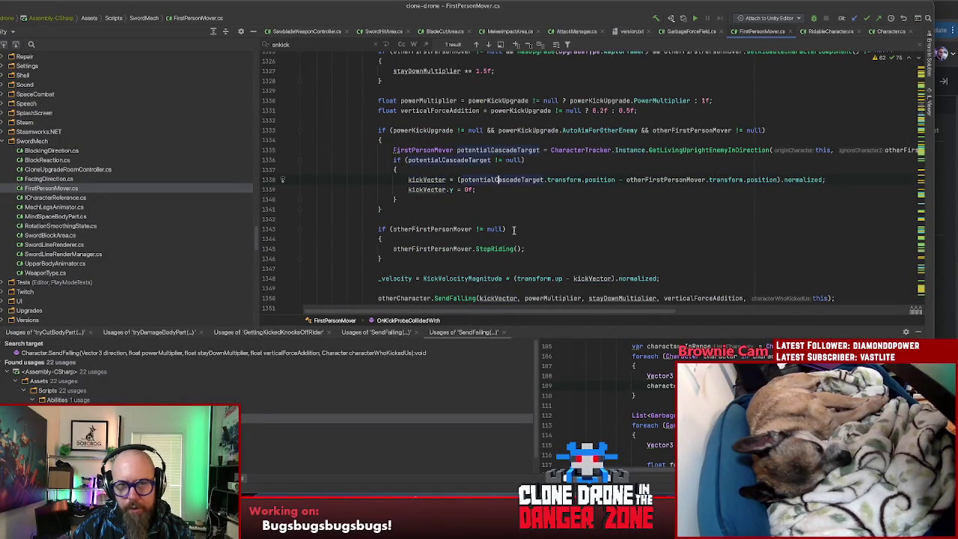
{"action": "scroll", "coordinate": [535, 228], "scroll_direction": "up", "scroll_amount": 4}
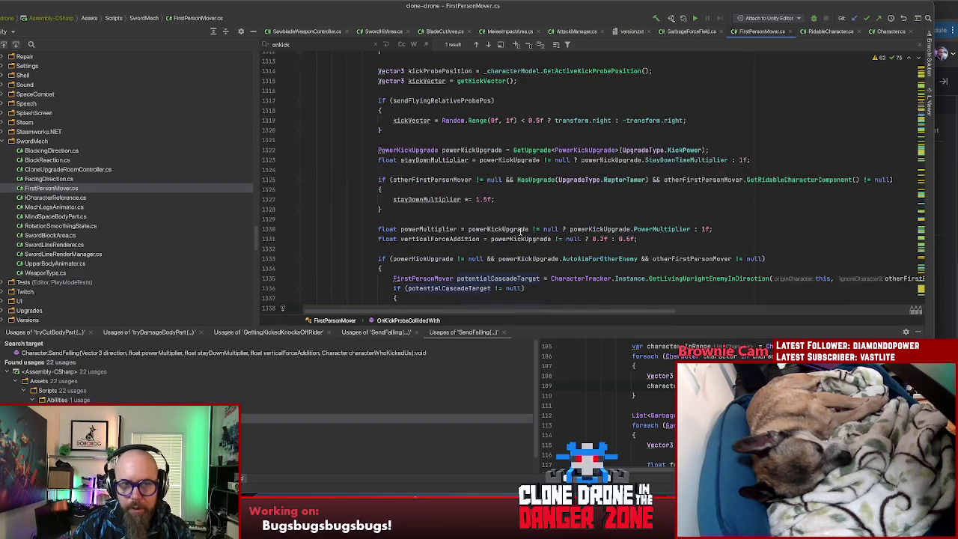
{"action": "scroll", "coordinate": [518, 230], "scroll_direction": "down", "scroll_amount": 6}
{"action": "scroll", "coordinate": [517, 228], "scroll_direction": "down", "scroll_amount": 3}
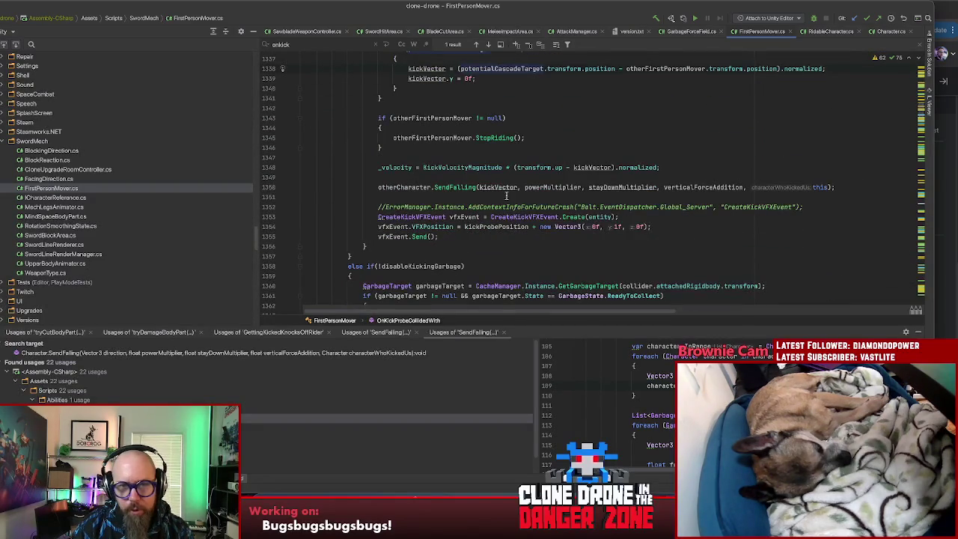
{"action": "scroll", "coordinate": [421, 230], "scroll_direction": "up", "scroll_amount": 7}
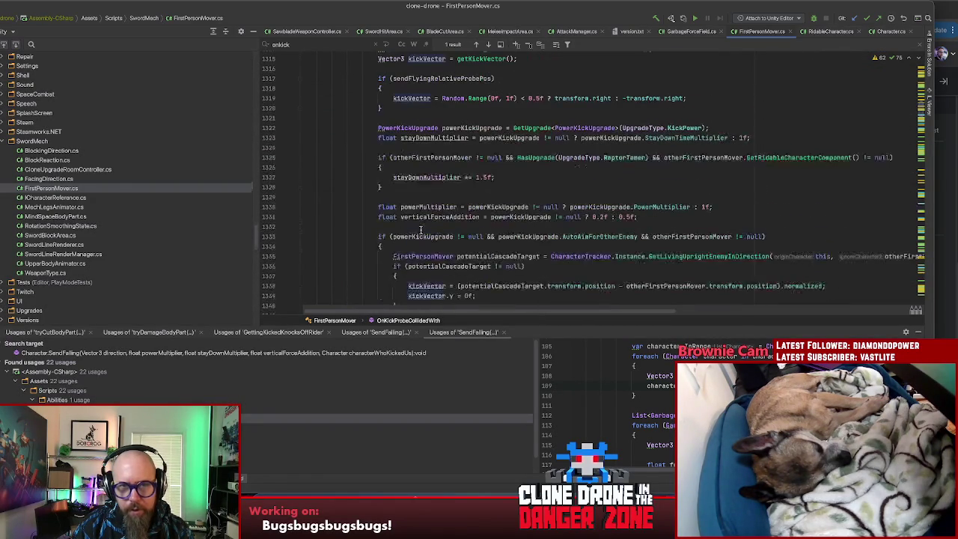
{"action": "scroll", "coordinate": [420, 105], "scroll_direction": "up", "scroll_amount": 2}
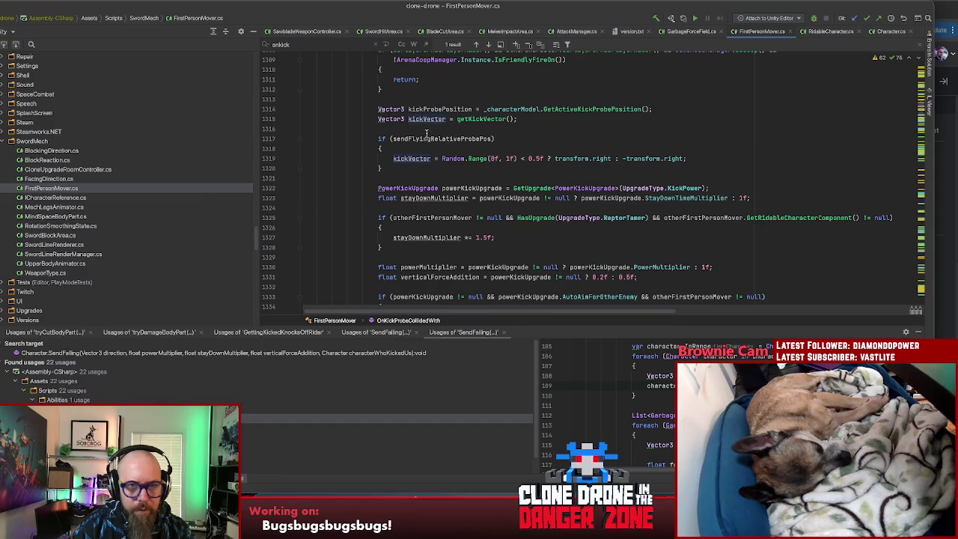
{"action": "scroll", "coordinate": [424, 158], "scroll_direction": "up", "scroll_amount": 2}
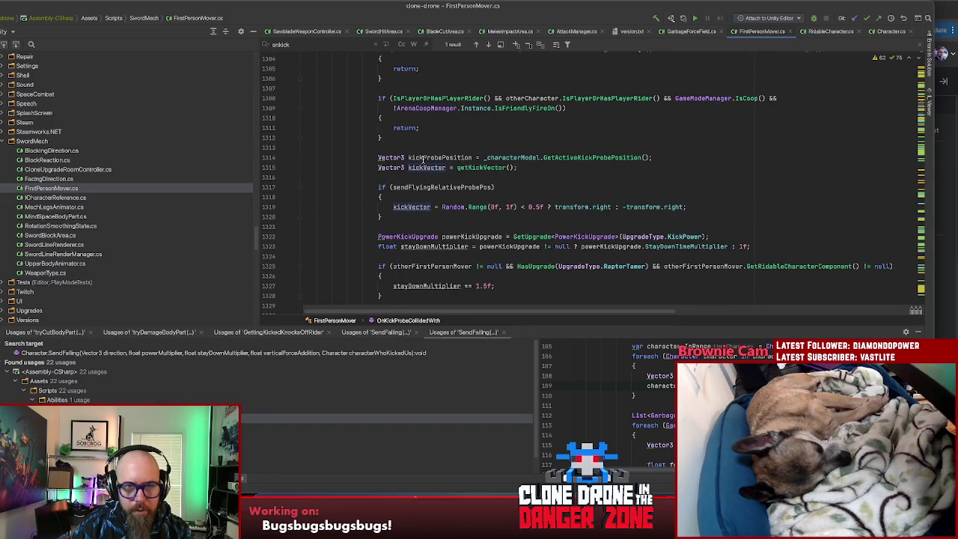
{"action": "left_click", "coordinate": [484, 167], "text": "ctrl"}
{"action": "scroll", "coordinate": [485, 163], "scroll_direction": "down", "scroll_amount": 2}
{"action": "scroll", "coordinate": [486, 163], "scroll_direction": "down", "scroll_amount": 2}
{"action": "scroll", "coordinate": [592, 154], "scroll_direction": "down", "scroll_amount": 4}
{"action": "key", "text": "ctrl+alt+Left"}
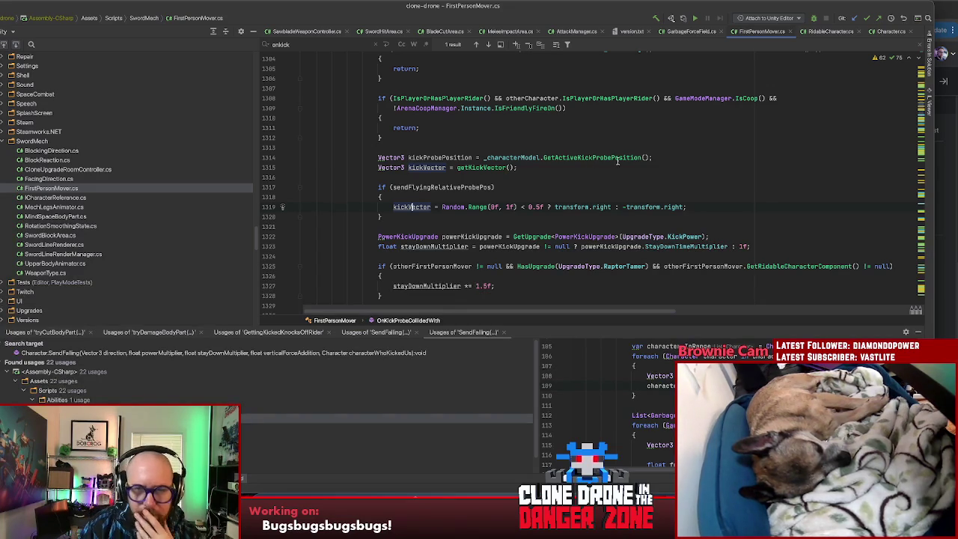
{"action": "scroll", "coordinate": [691, 177], "scroll_direction": "up", "scroll_amount": 8}
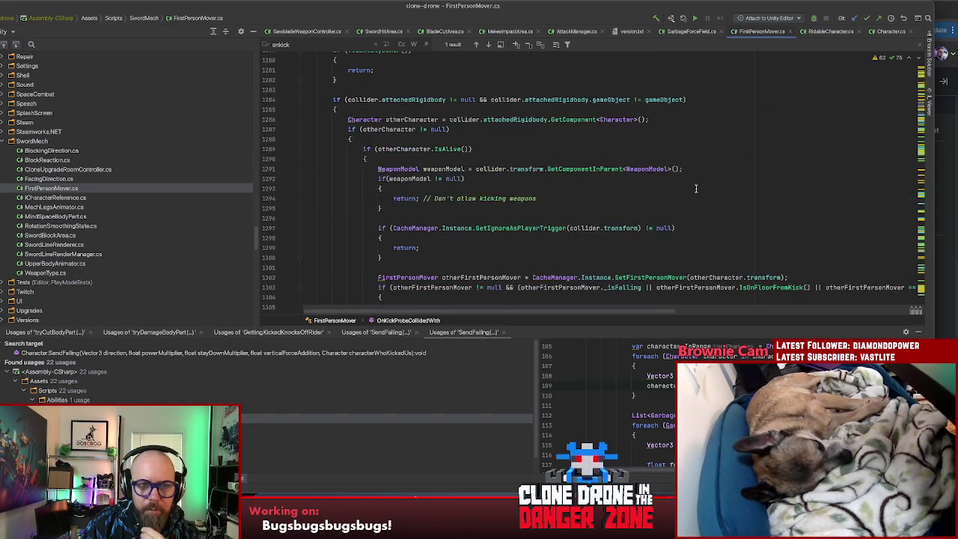
{"action": "scroll", "coordinate": [695, 188], "scroll_direction": "down", "scroll_amount": 8}
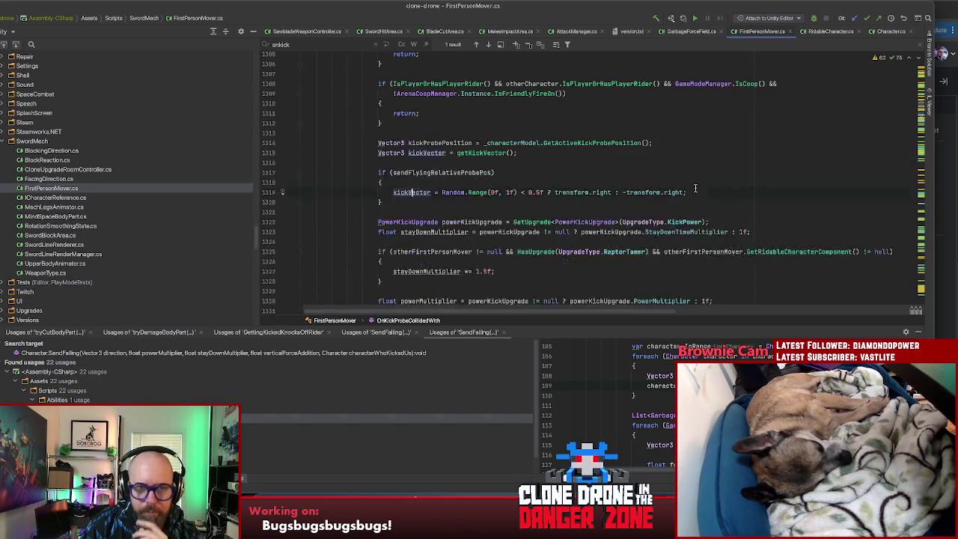
{"action": "scroll", "coordinate": [695, 188], "scroll_direction": "down", "scroll_amount": 3}
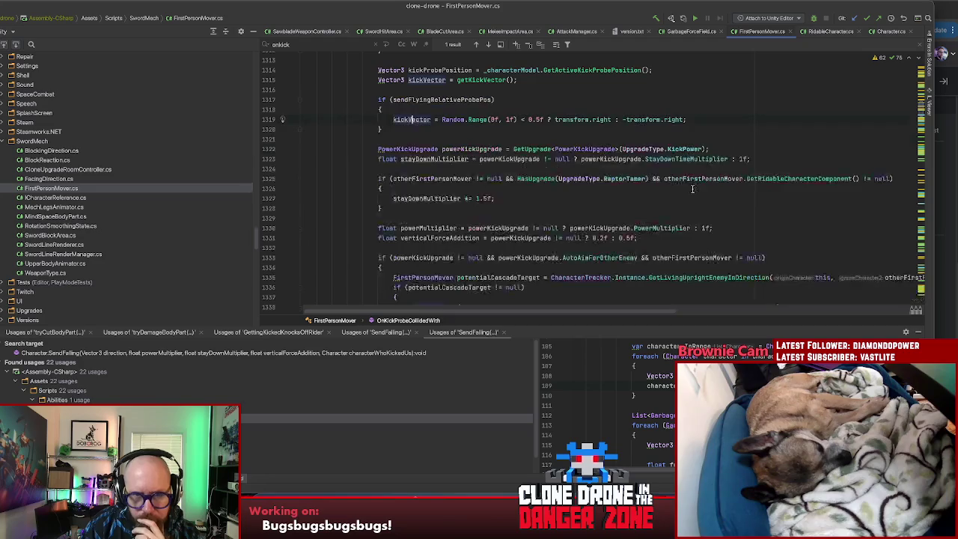
{"action": "scroll", "coordinate": [544, 190], "scroll_direction": "down", "scroll_amount": 3}
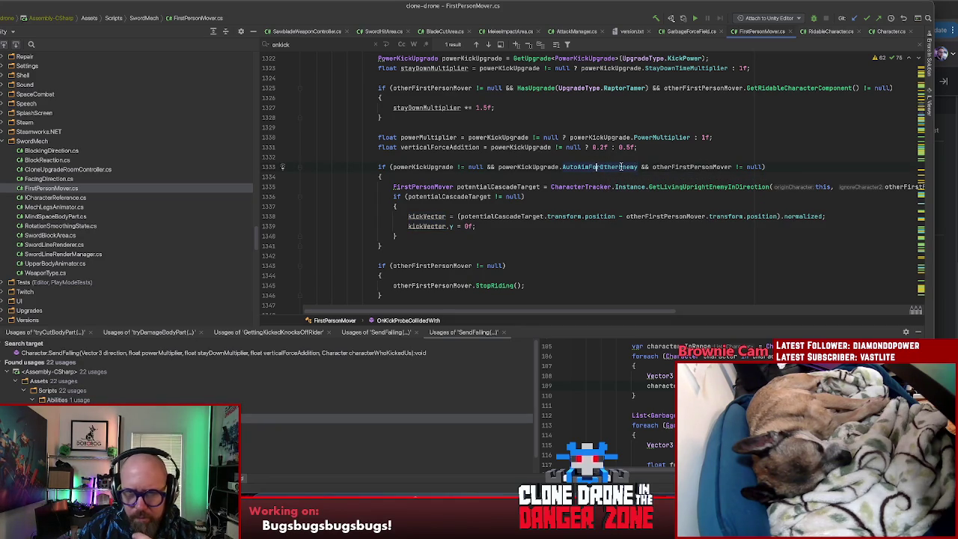
Step: Inspect AutoAimForOtherEnemy and the potentialCascadeTarget usages in the kick cascade block
{"action": "left_click", "coordinate": [675, 166]}
{"action": "left_click", "coordinate": [591, 166]}
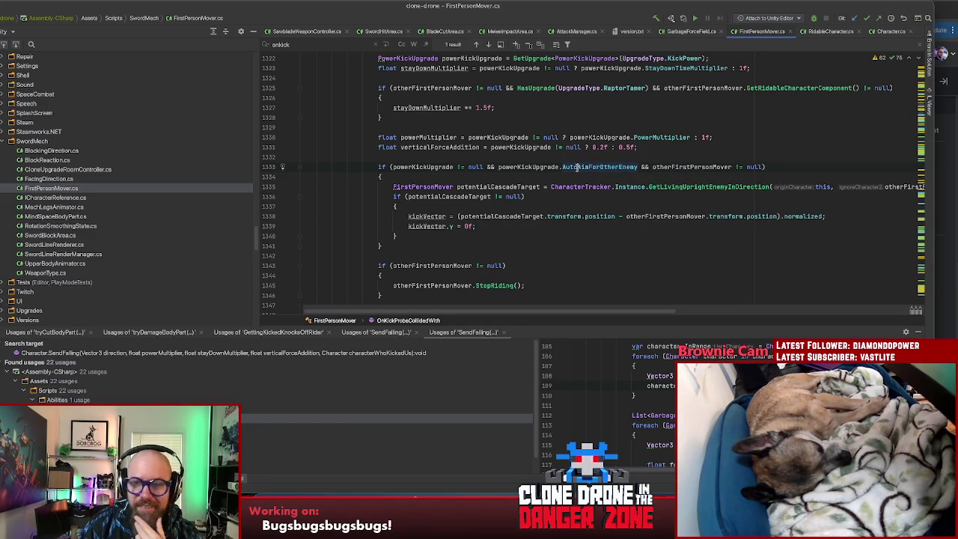
{"action": "mouse_move", "coordinate": [588, 163]}
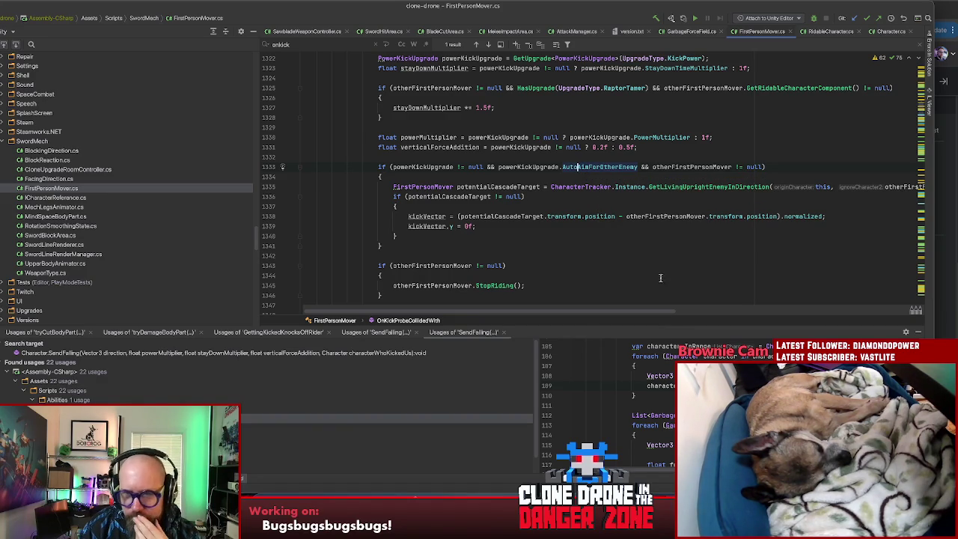
{"action": "left_click_drag", "start_coordinate": [637, 312], "coordinate": [832, 317]}
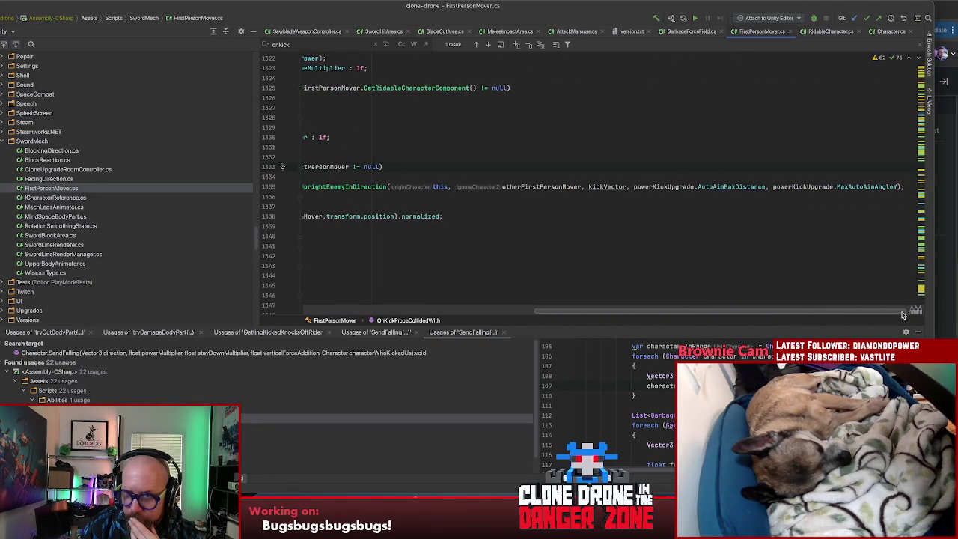
{"action": "left_click_drag", "start_coordinate": [901, 314], "coordinate": [620, 312]}
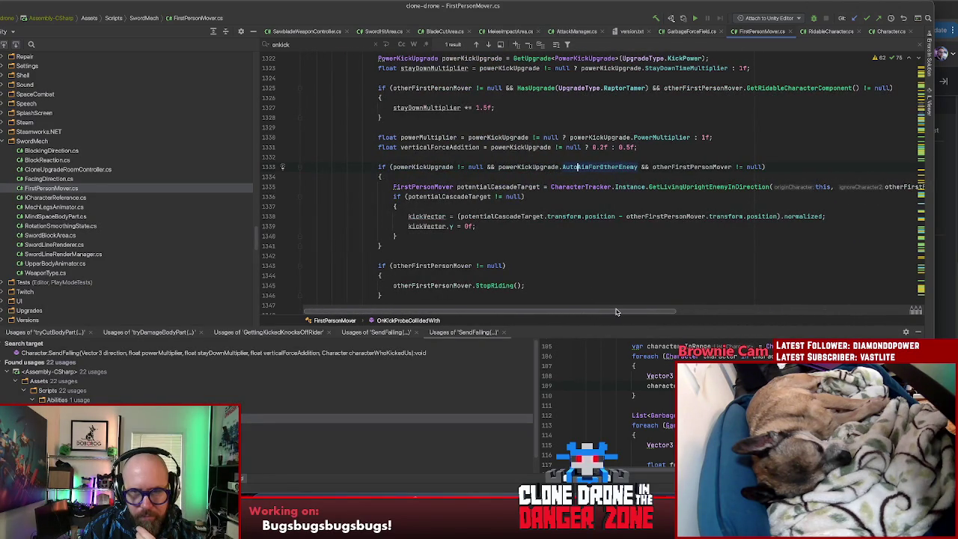
{"action": "left_click", "coordinate": [501, 216]}
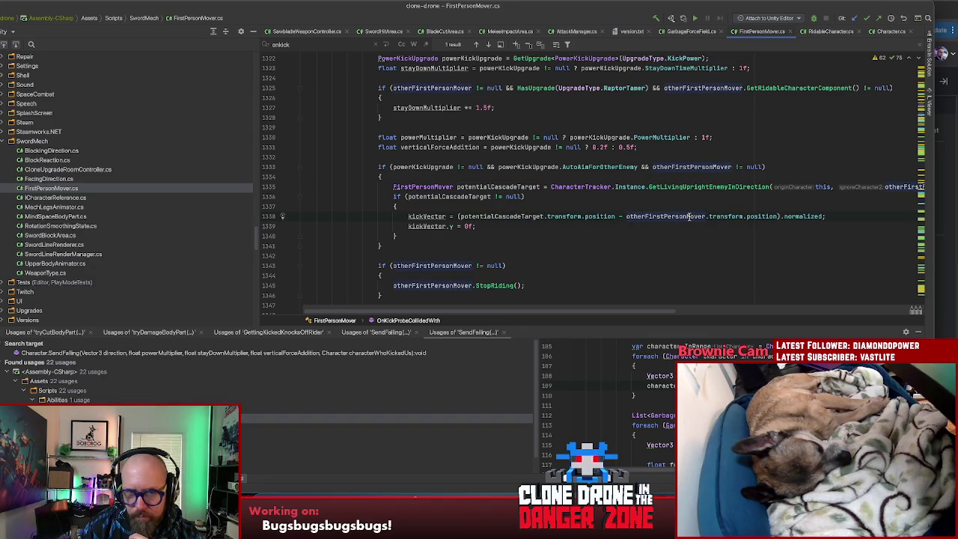
{"action": "scroll", "coordinate": [689, 216], "scroll_direction": "down", "scroll_amount": 3}
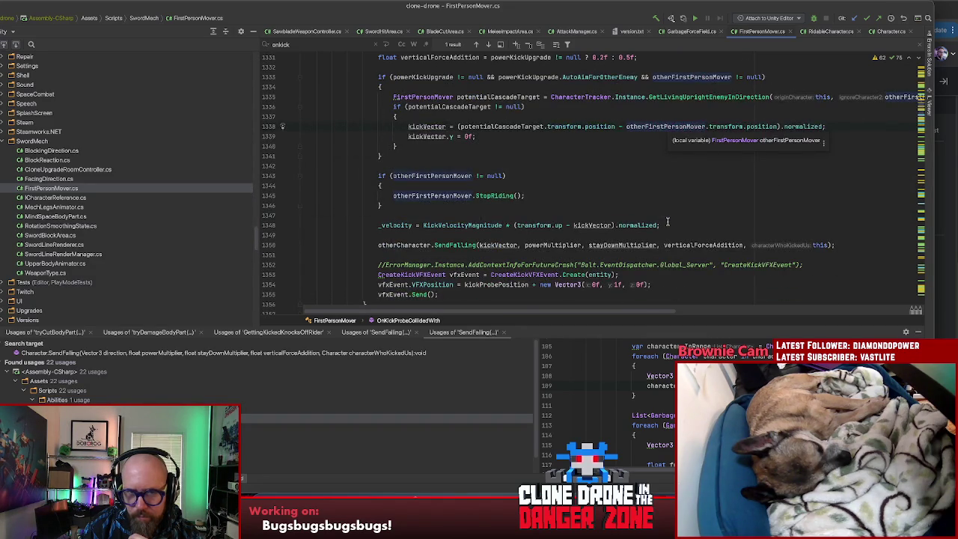
{"action": "scroll", "coordinate": [665, 219], "scroll_direction": "up", "scroll_amount": 1}
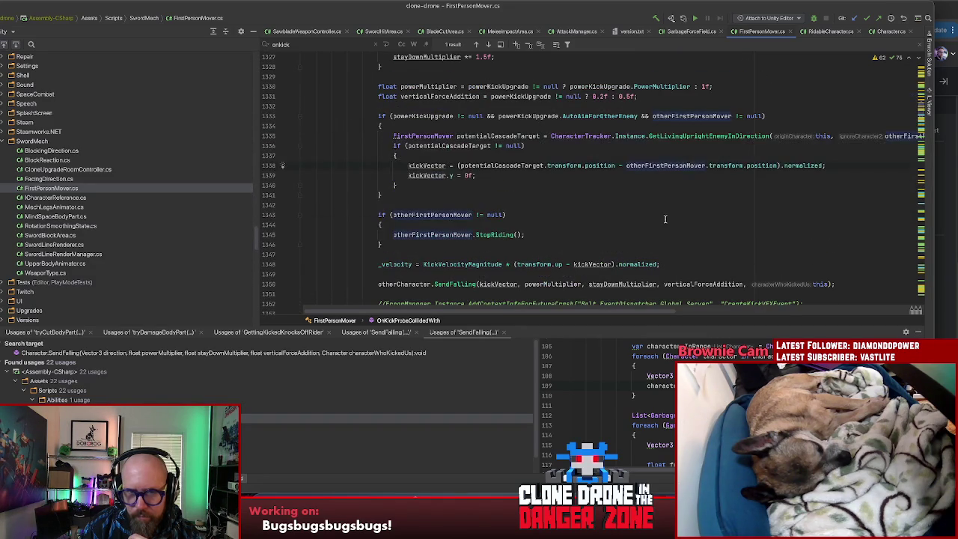
{"action": "left_click", "coordinate": [403, 135]}
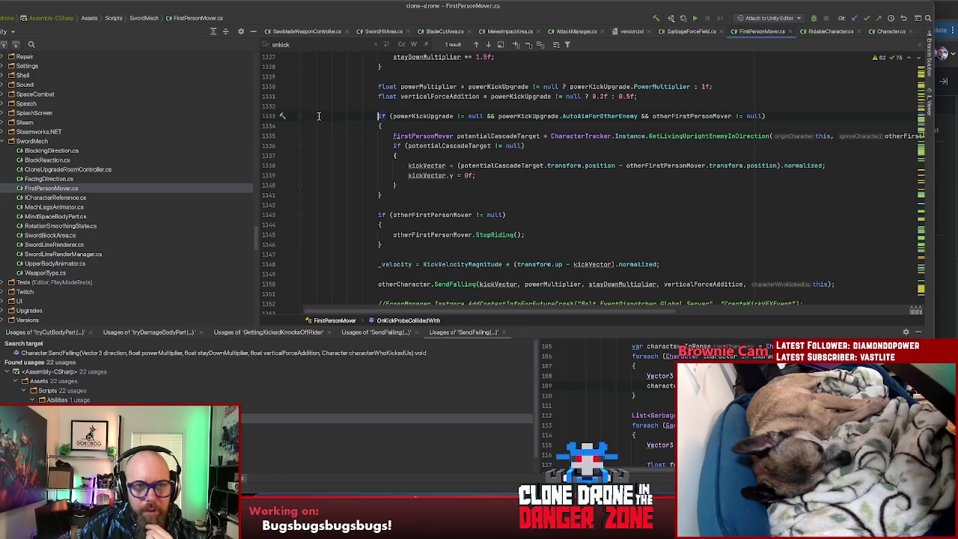
Step: Set a breakpoint on line 1333 and attach the debugger to the Unity Editor
{"action": "left_click", "coordinate": [290, 117]}
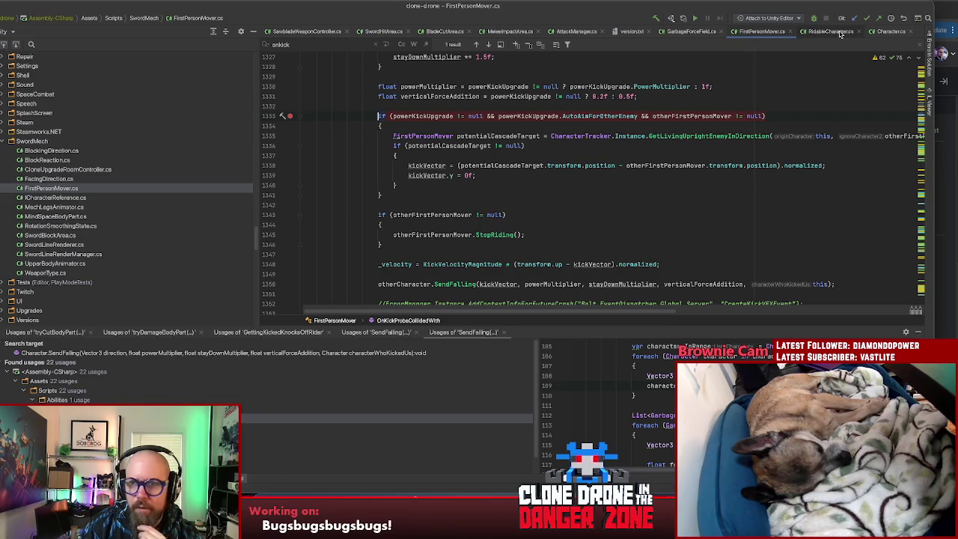
{"action": "left_click", "coordinate": [814, 18]}
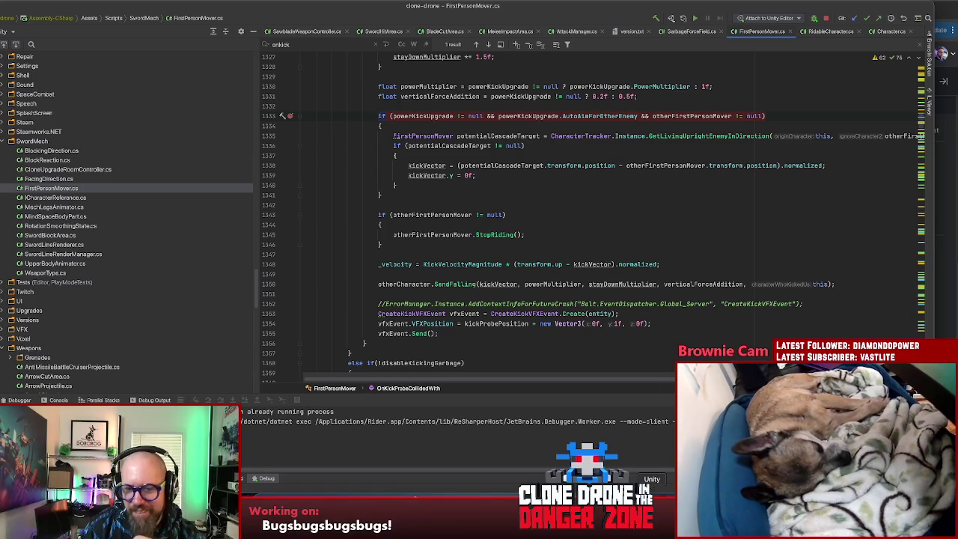
{"action": "left_click", "coordinate": [483, 192]}
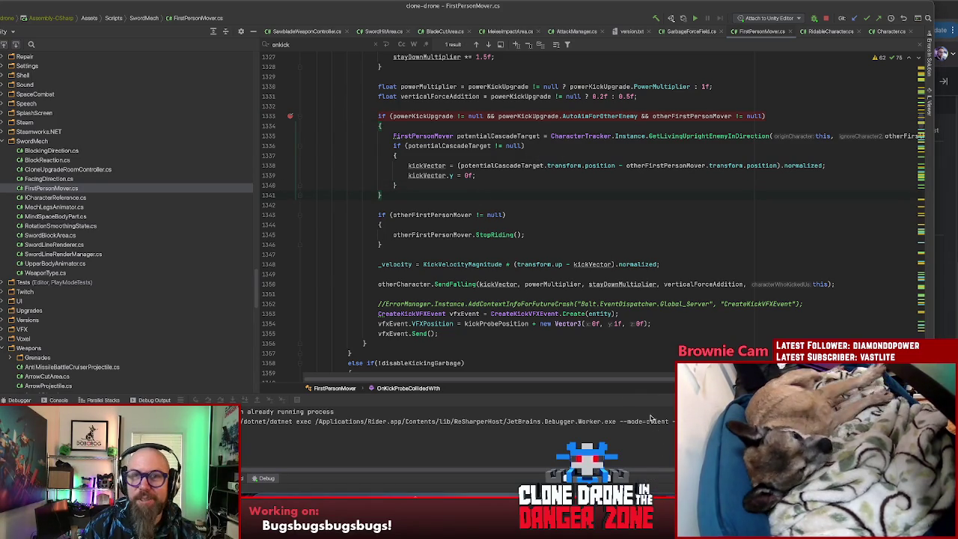
{"action": "key", "text": "super+Tab"}
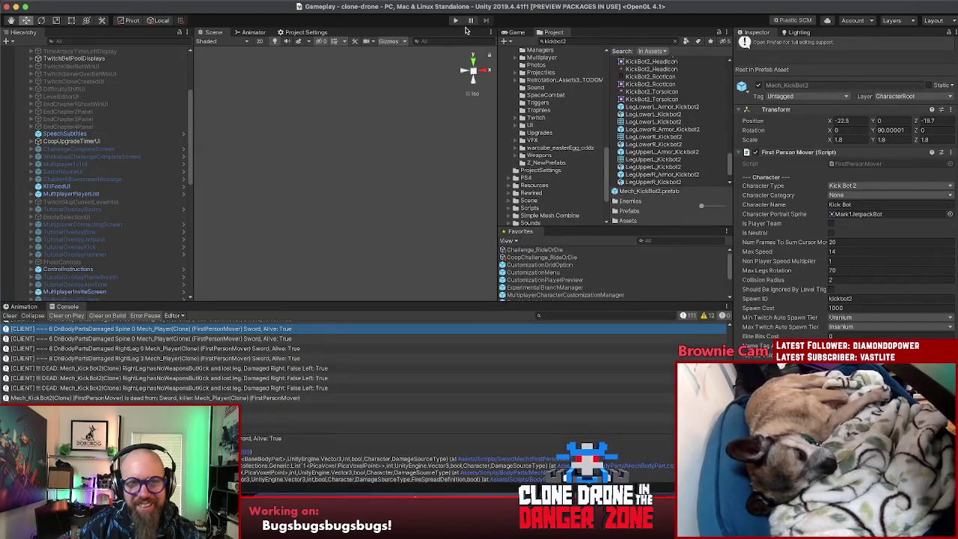
Step: Start the Unity playtest so execution stops at the FixedUpdate breakpoint in FirstPersonMover
{"action": "left_click", "coordinate": [454, 20]}
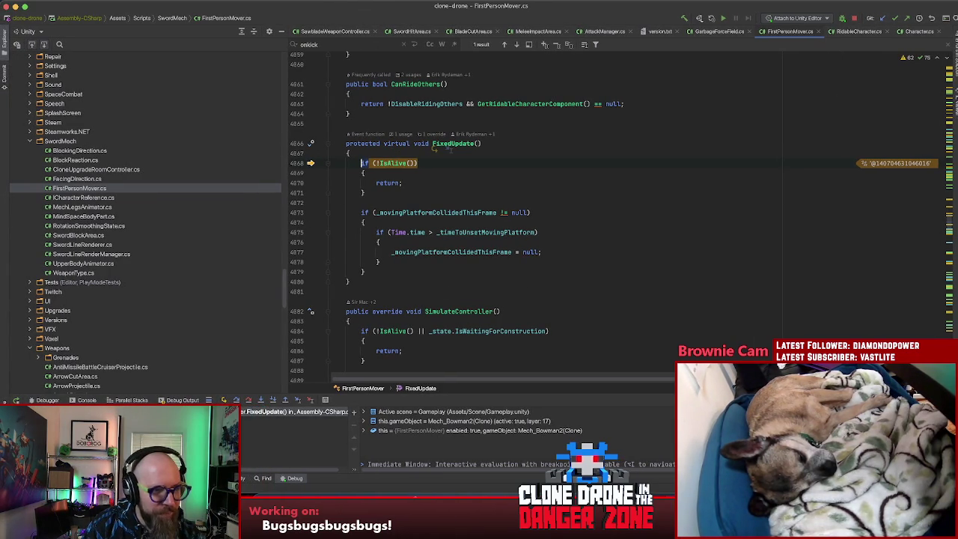
Step: Resume execution past the FixedUpdate line 4868 pause and return to Unity
{"action": "key", "text": "F5"}
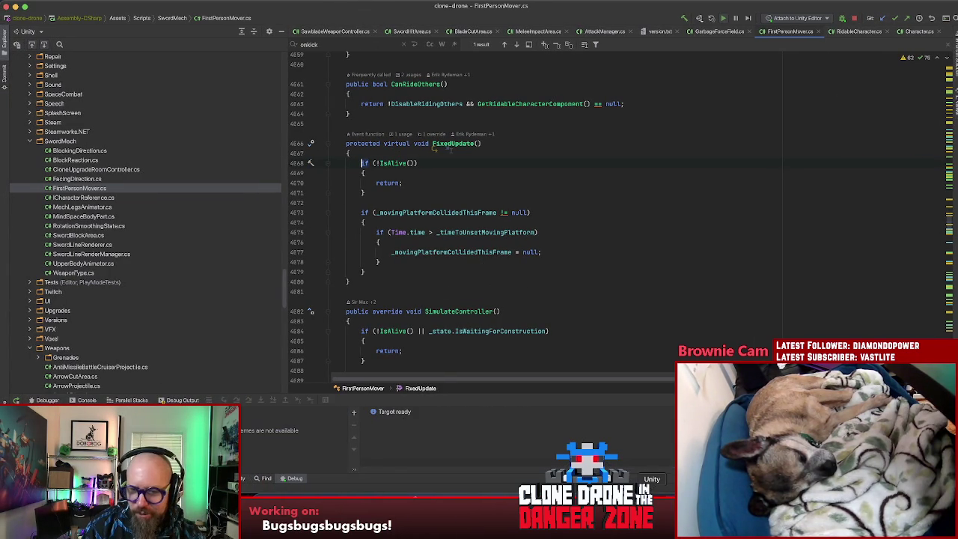
{"action": "key", "text": "super+Tab"}
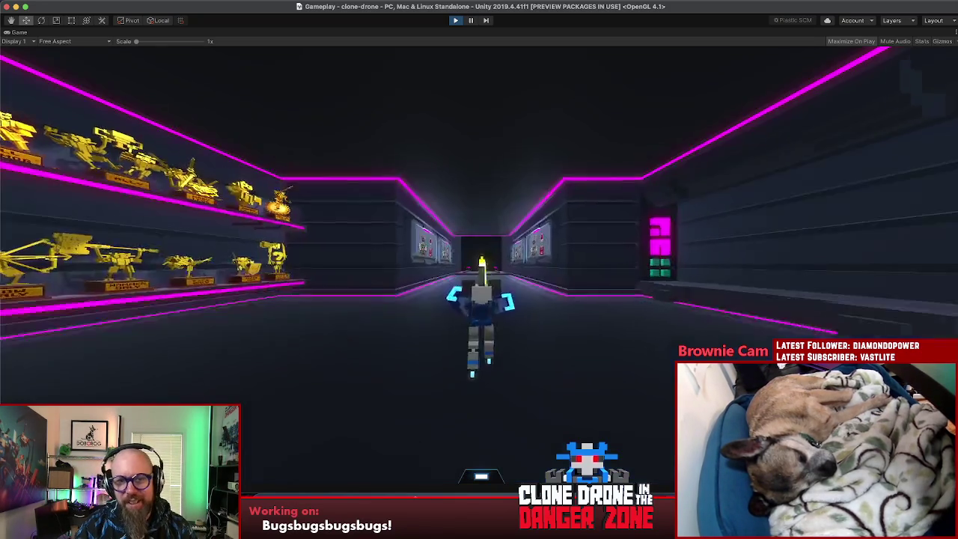
Step: Play the level and walk the robot down the corridor into the arena toward the red enemy
{"action": "left_click", "coordinate": [808, 54]}
{"action": "key", "text": "w"}
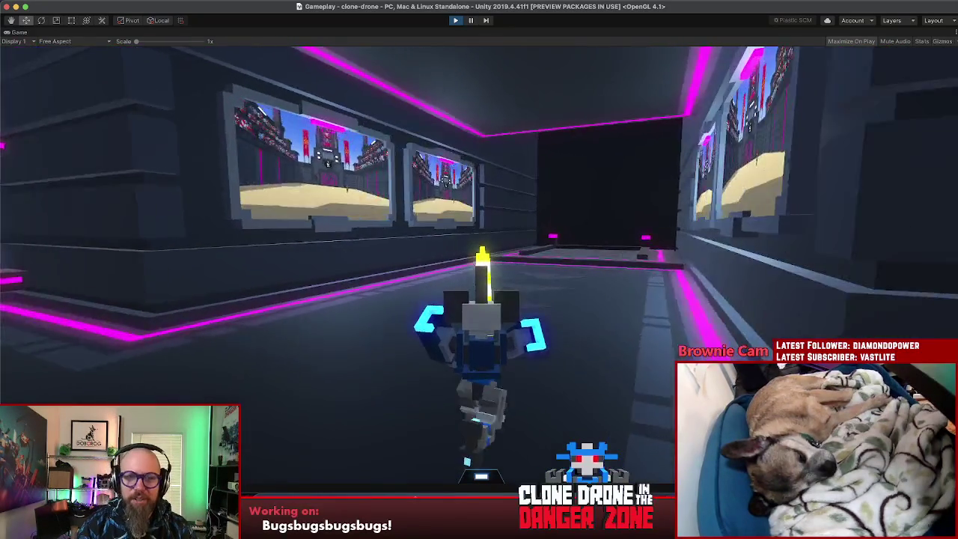
{"action": "key", "text": "w"}
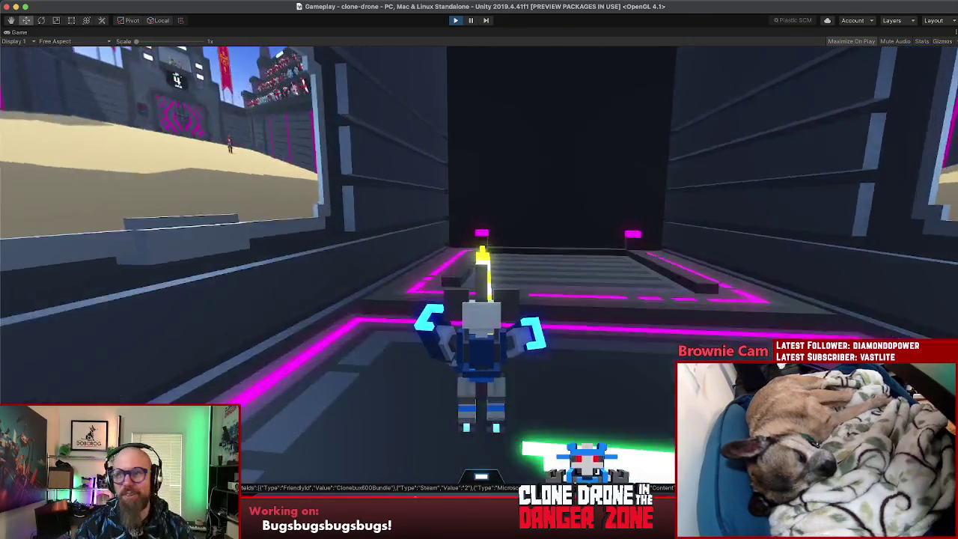
{"action": "key", "text": "w"}
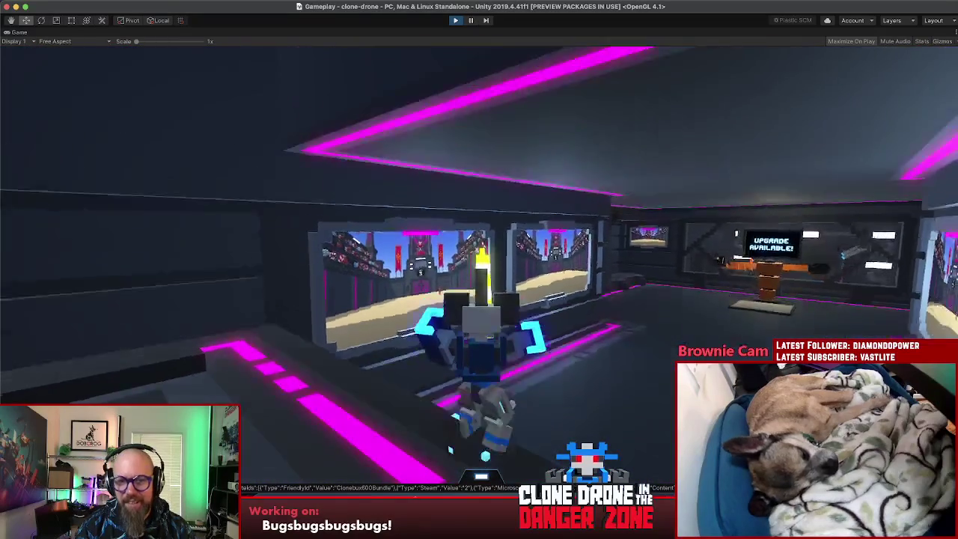
{"action": "key", "text": "w"}
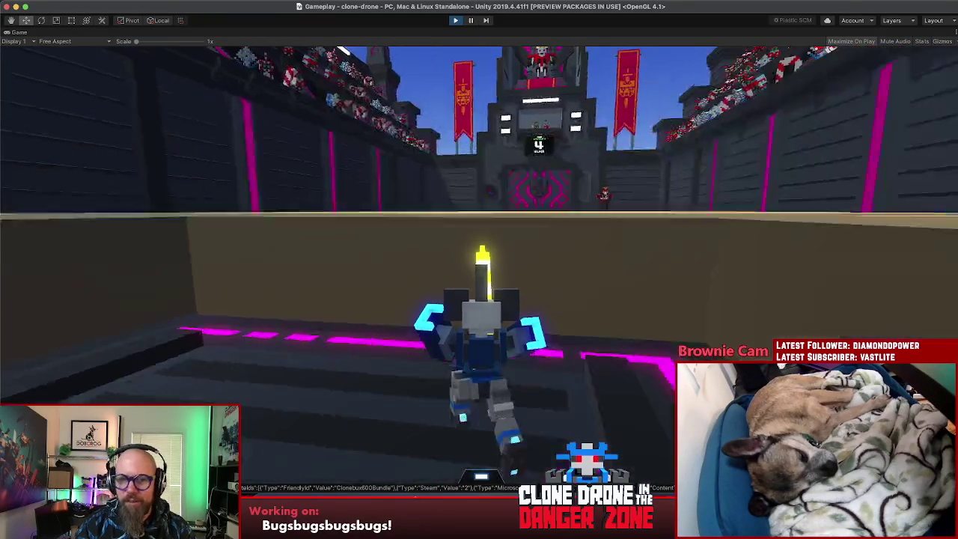
{"action": "key", "text": "w"}
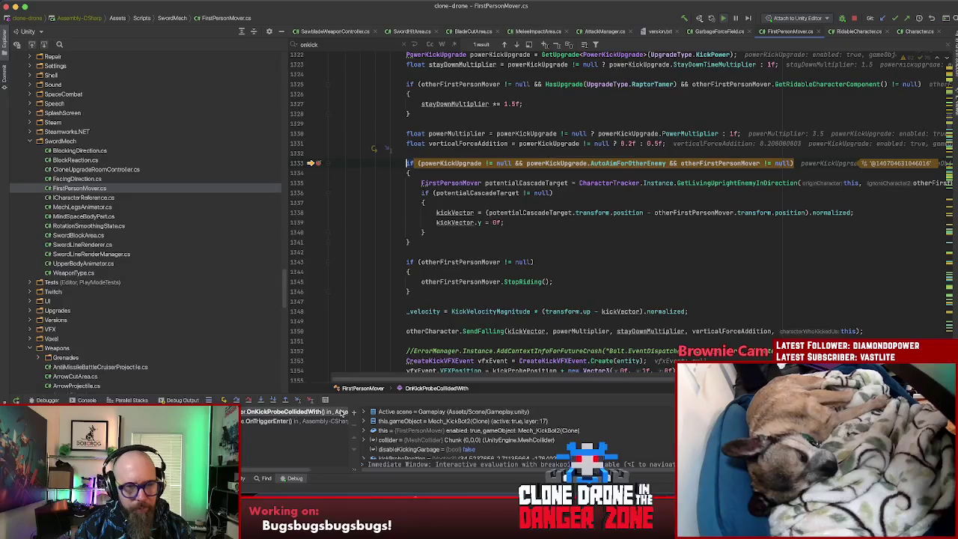
Step: Step through the cascade check to the kickVector redirect on line 1338, inspecting the cascade target
{"action": "left_click", "coordinate": [238, 400]}
{"action": "left_click", "coordinate": [238, 400]}
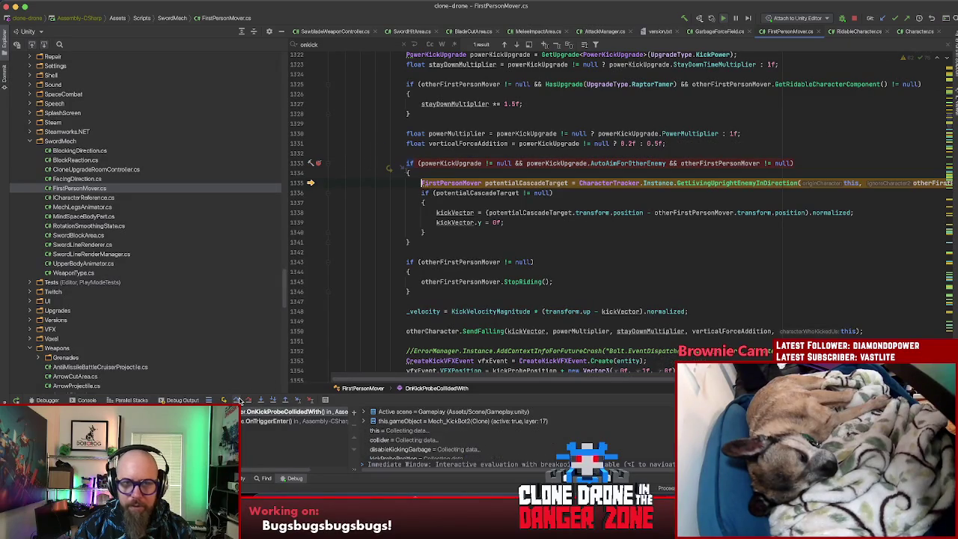
{"action": "left_click", "coordinate": [237, 401]}
{"action": "left_click", "coordinate": [238, 401]}
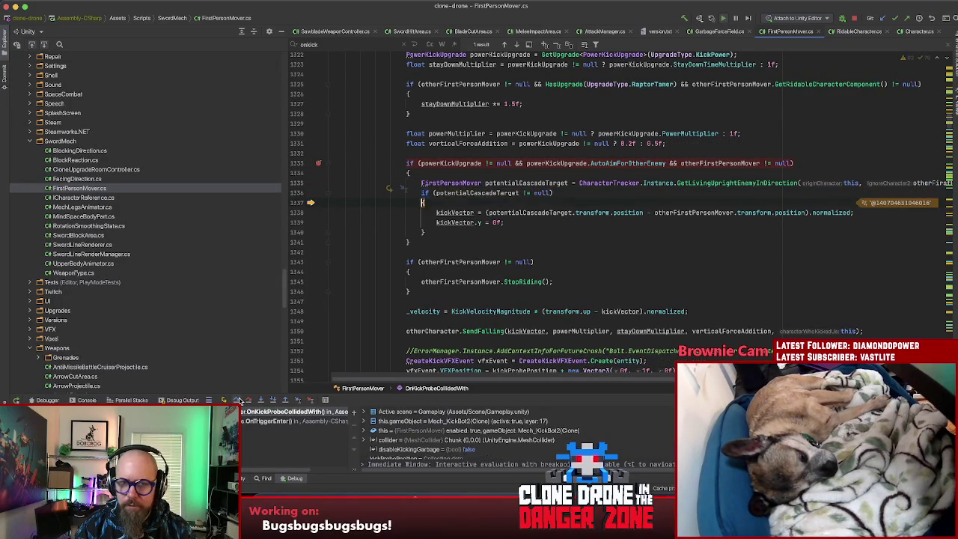
{"action": "left_click", "coordinate": [238, 400]}
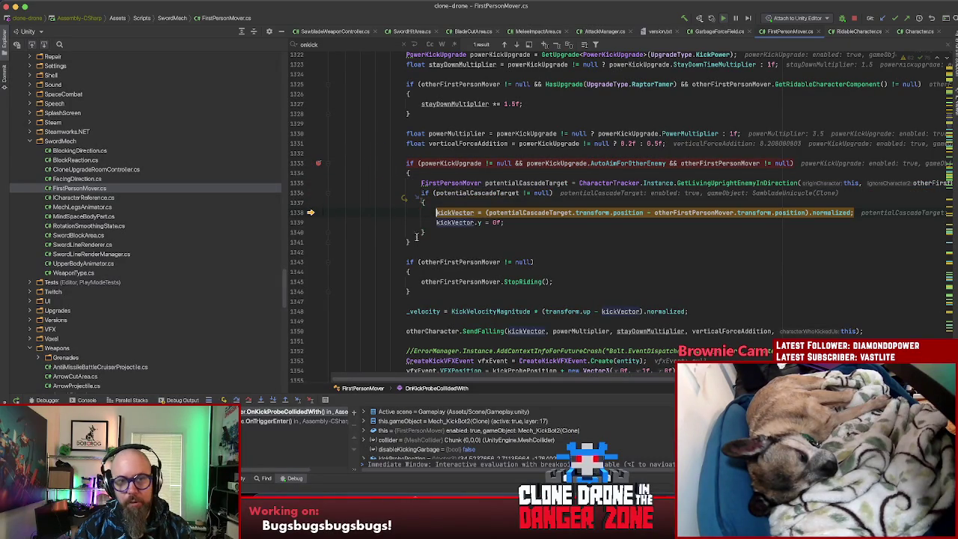
{"action": "mouse_move", "coordinate": [467, 195]}
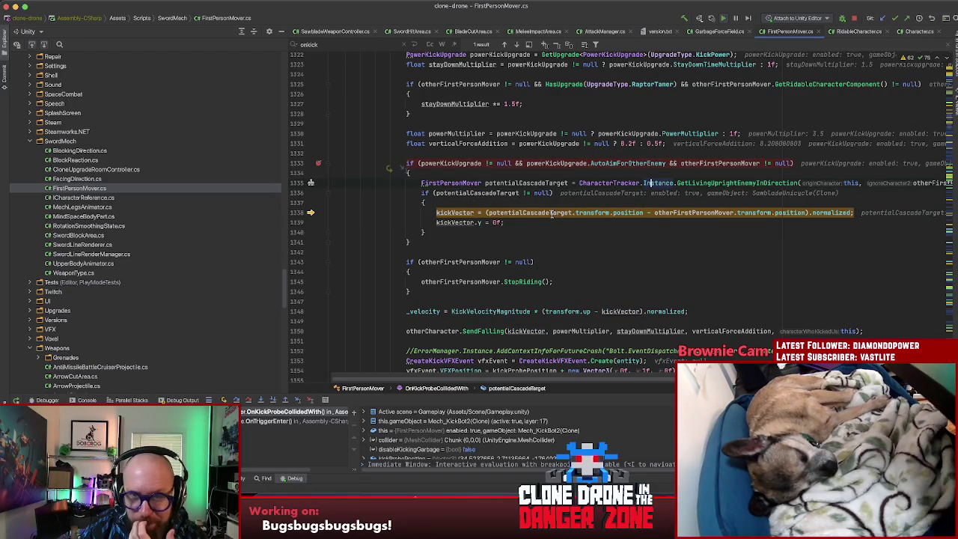
{"action": "mouse_move", "coordinate": [551, 213]}
{"action": "mouse_move", "coordinate": [620, 215]}
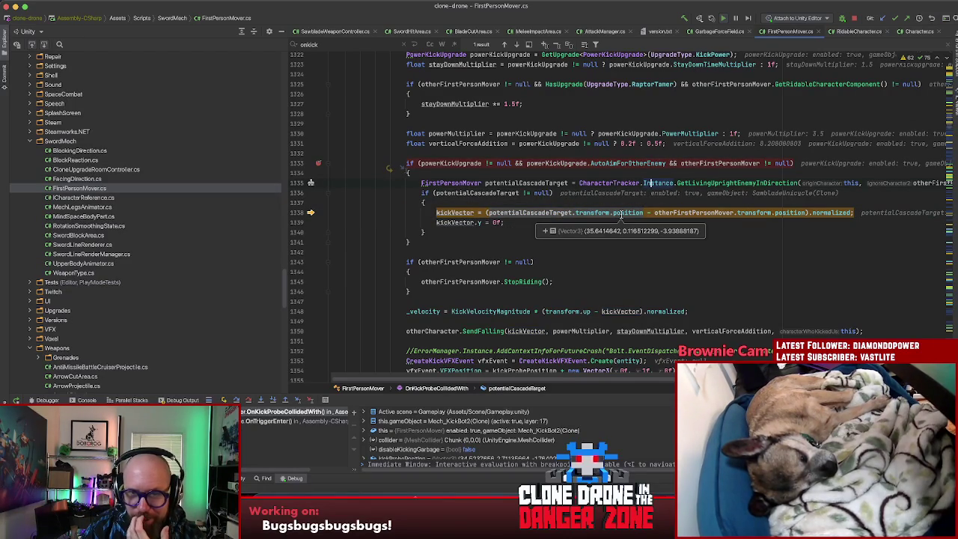
{"action": "mouse_move", "coordinate": [511, 213]}
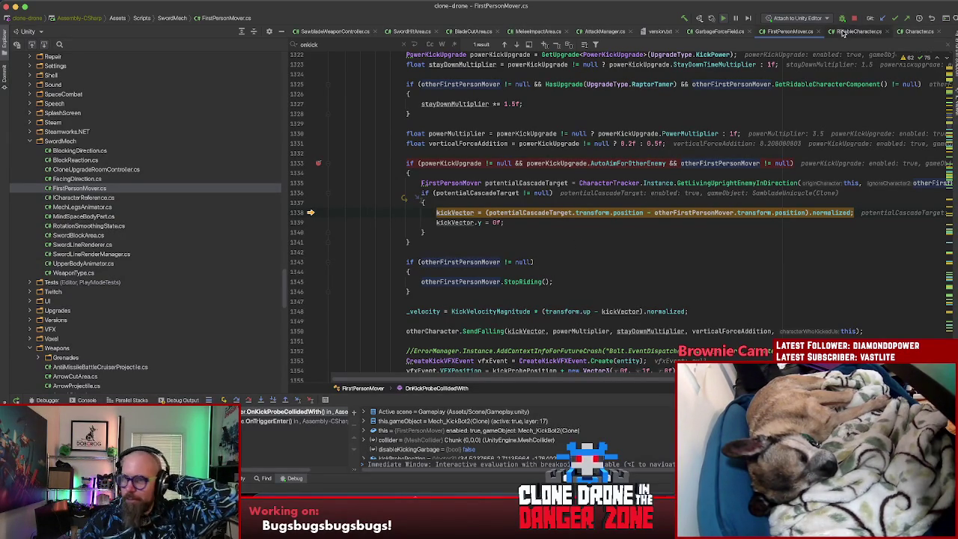
Step: Stop the debugging session and return to the running game in Unity
{"action": "left_click", "coordinate": [852, 21]}
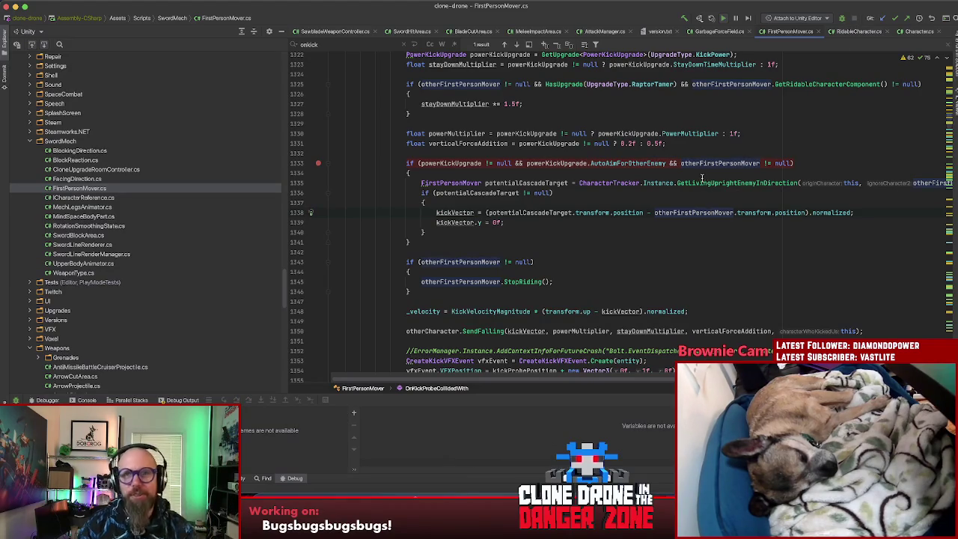
{"action": "key", "text": "Down"}
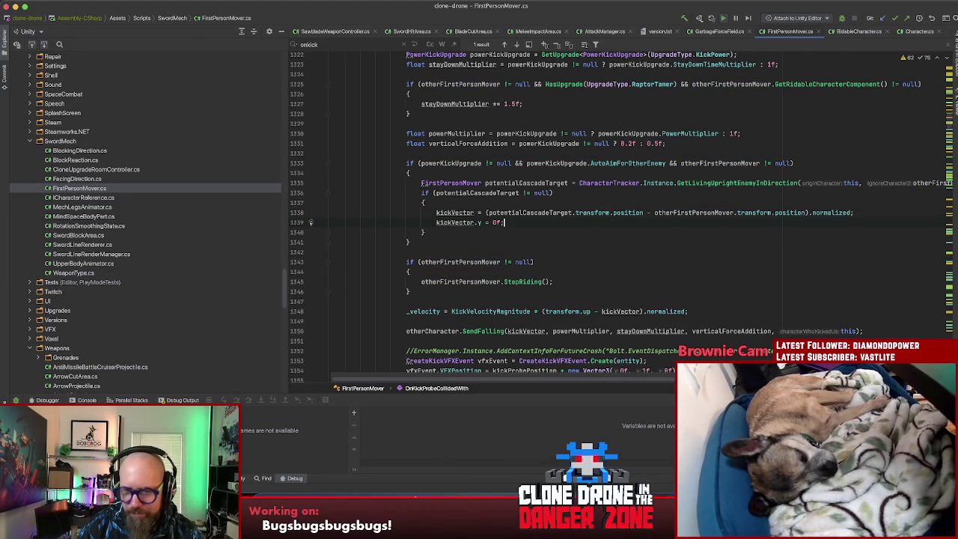
{"action": "key", "text": "super+Tab"}
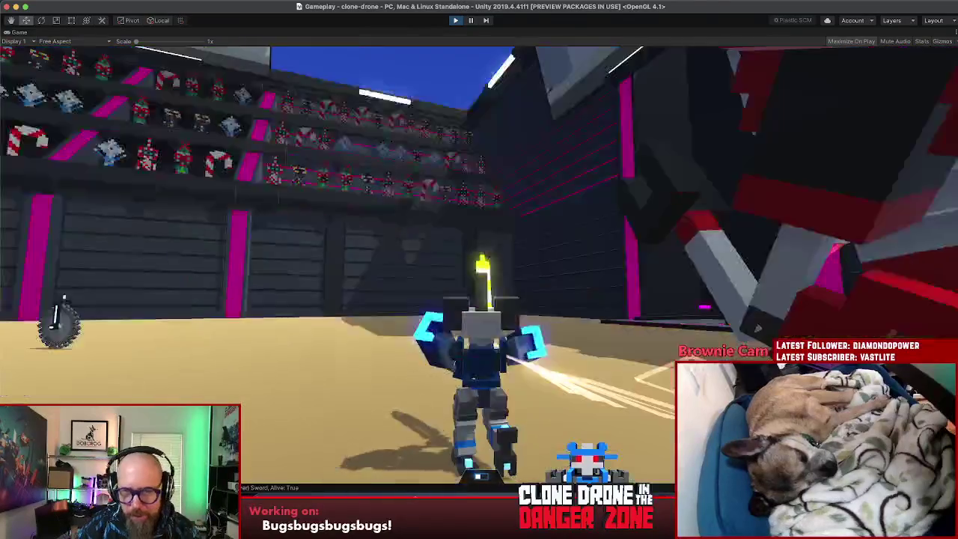
Step: Quit to the main menu, open Customize Human, and bring up the Clonebux purchase offer
{"action": "key", "text": "Escape"}
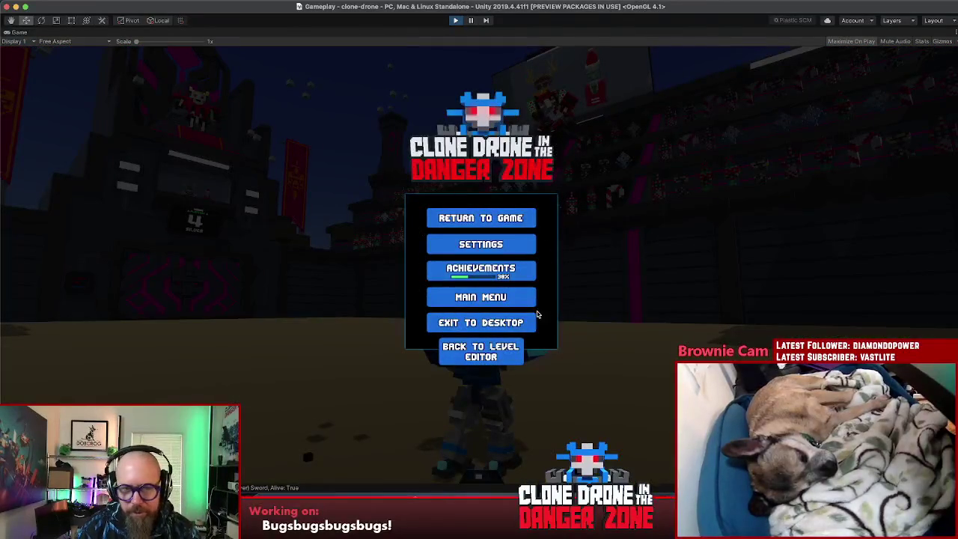
{"action": "left_click", "coordinate": [516, 297]}
{"action": "left_click", "coordinate": [582, 298]}
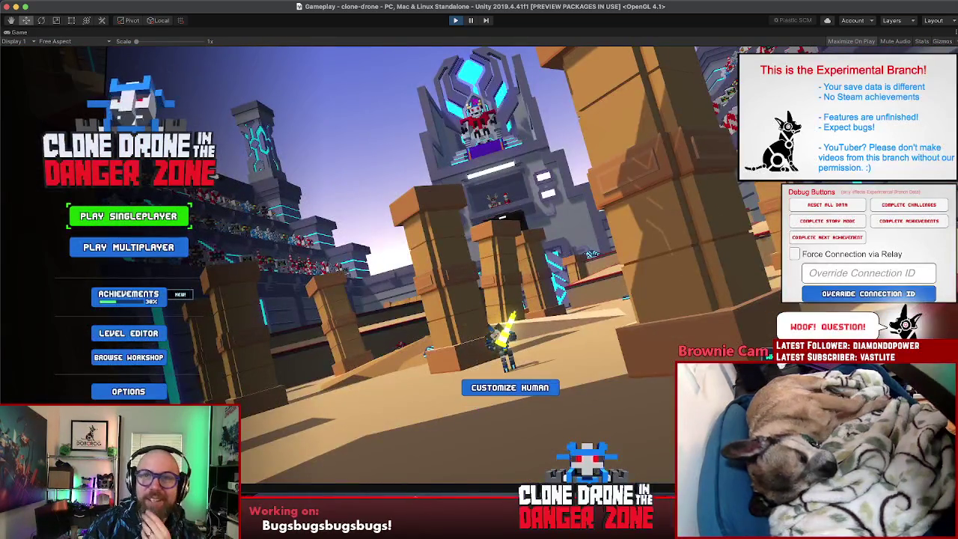
{"action": "left_click", "coordinate": [506, 387]}
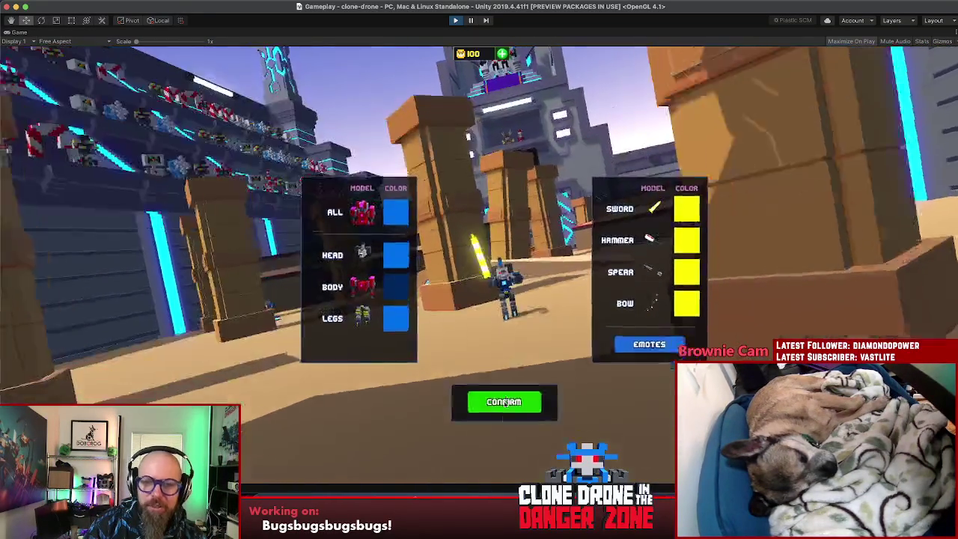
{"action": "left_click", "coordinate": [503, 57]}
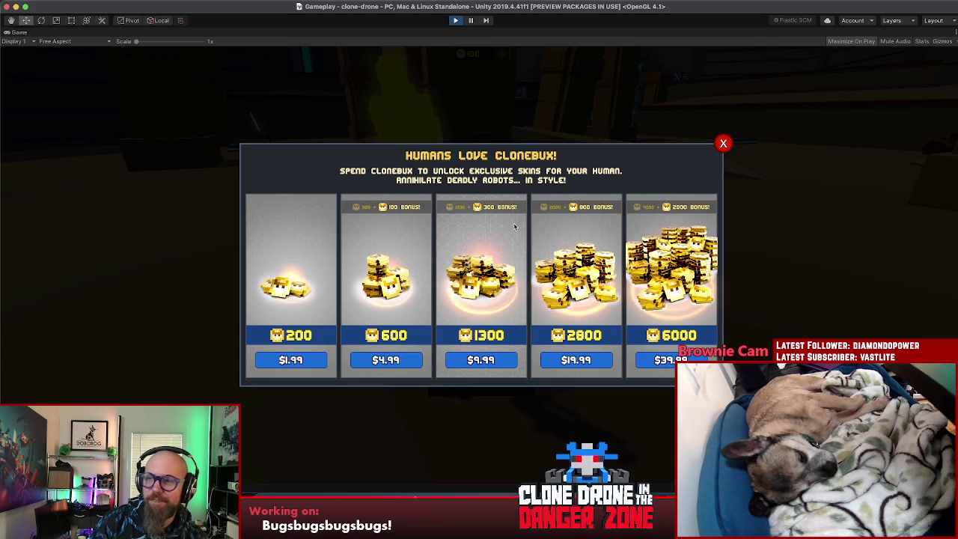
Step: Dismiss the Clonebux offer and preview the Hammer 5 head from the Head slot list
{"action": "left_click", "coordinate": [723, 142]}
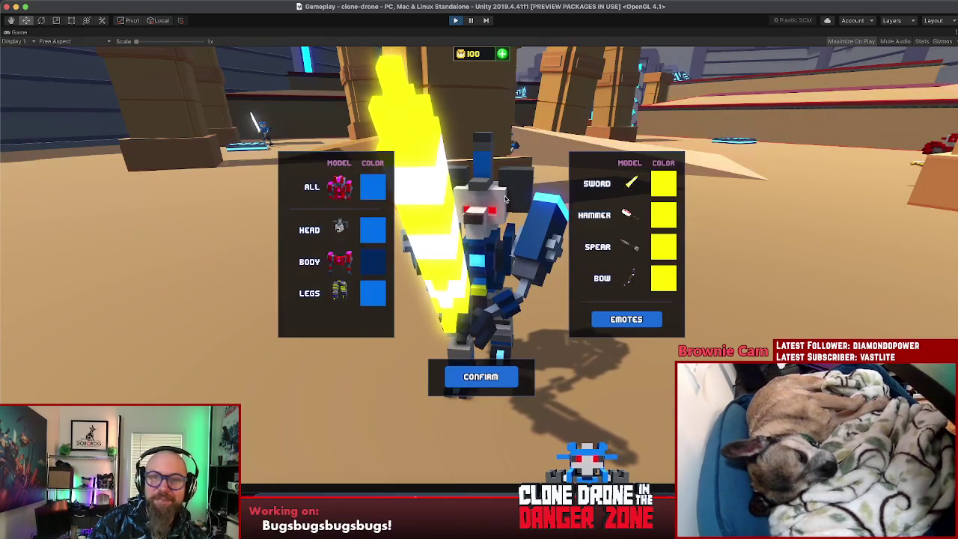
{"action": "left_click", "coordinate": [343, 231]}
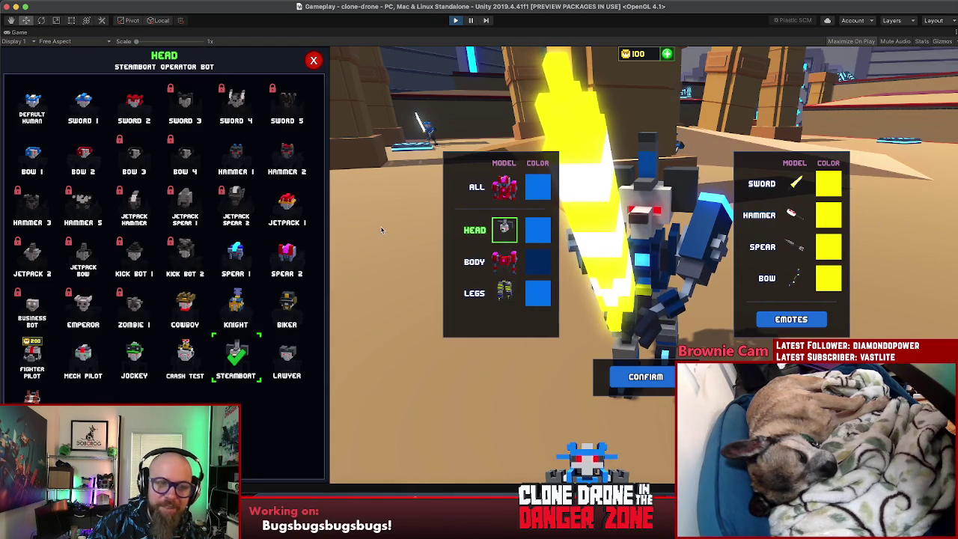
{"action": "left_click", "coordinate": [81, 209]}
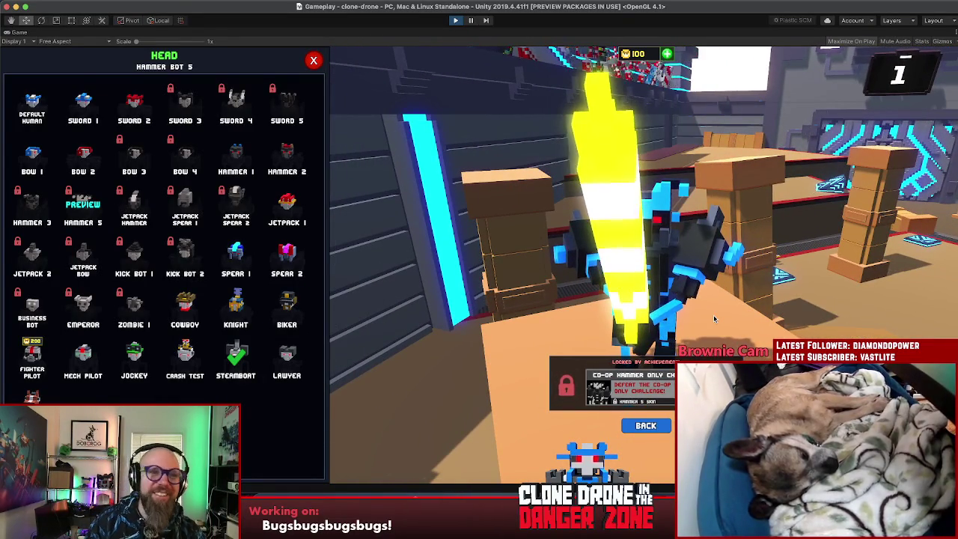
Step: Close the head picker, stop Play mode, and start then pause a level-editor playtest before returning to Rider
{"action": "left_click", "coordinate": [314, 61]}
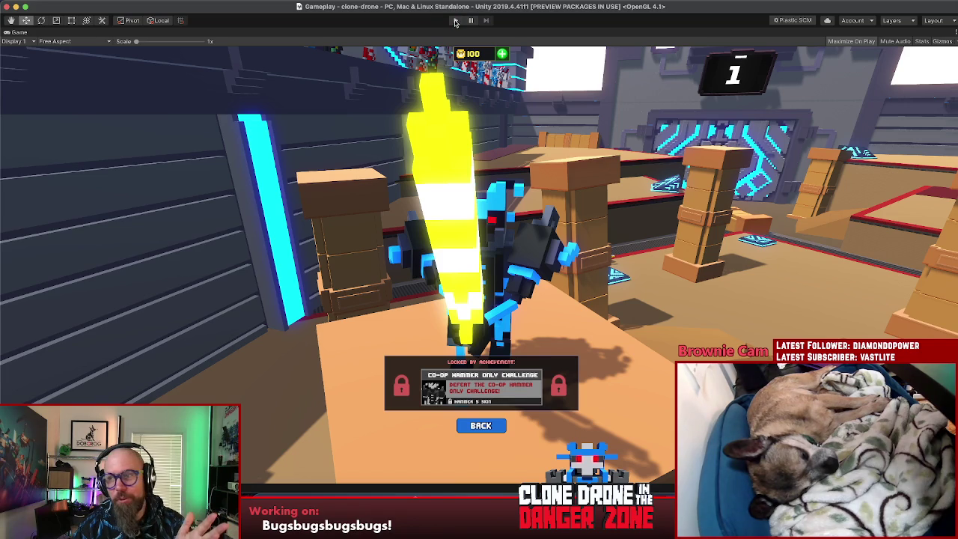
{"action": "left_click", "coordinate": [454, 22]}
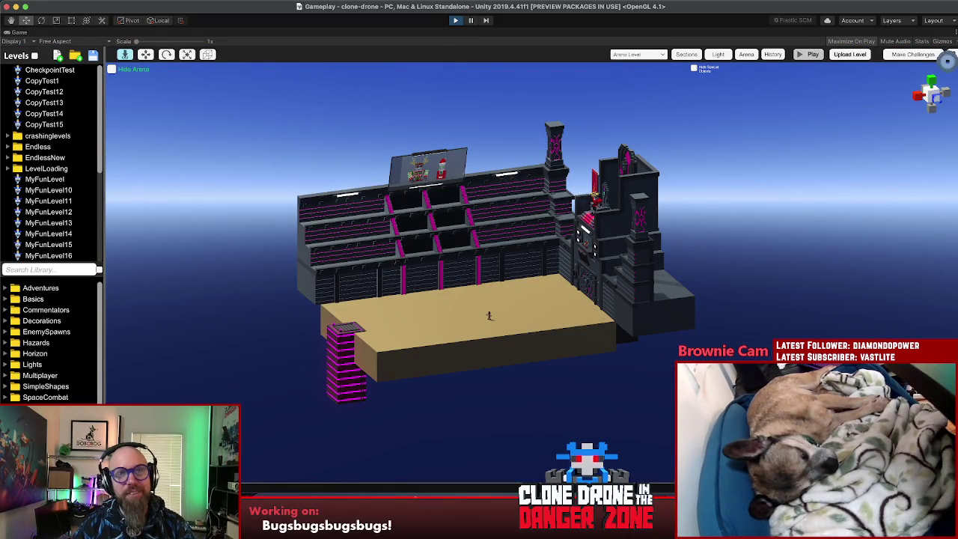
{"action": "left_click", "coordinate": [810, 55]}
{"action": "key", "text": "Escape"}
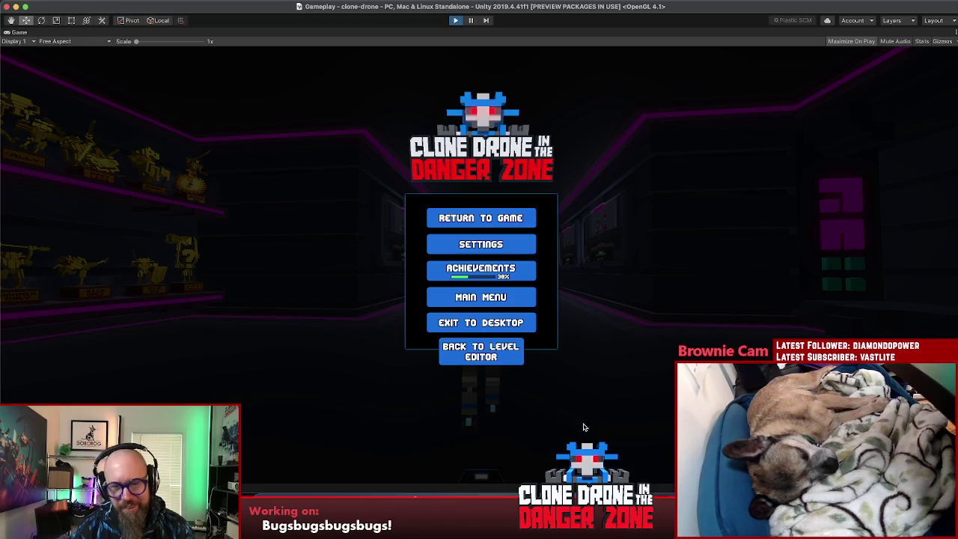
{"action": "key", "text": "super+Tab"}
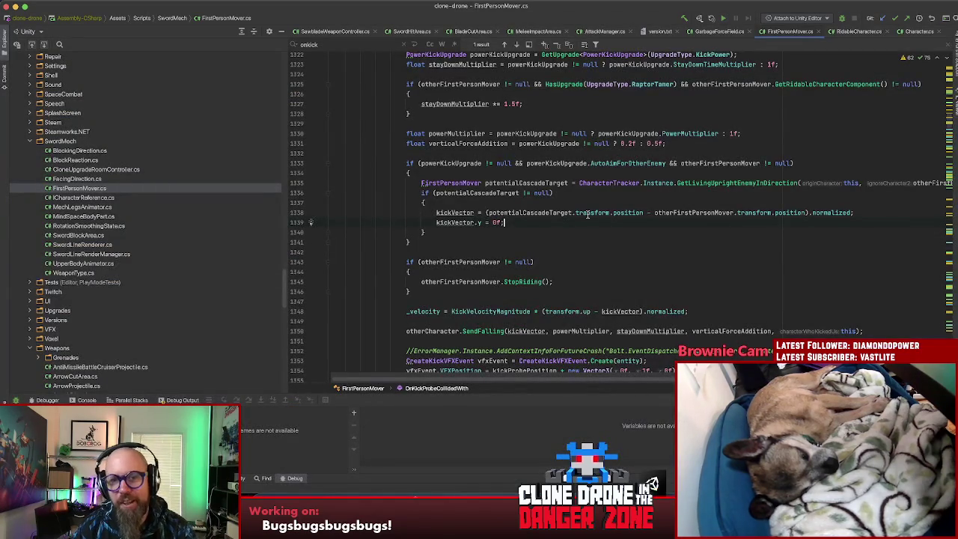
Step: From the cascade-target null check, jump to the GetLivingUprightEnemyInDirection definition
{"action": "left_click", "coordinate": [587, 193]}
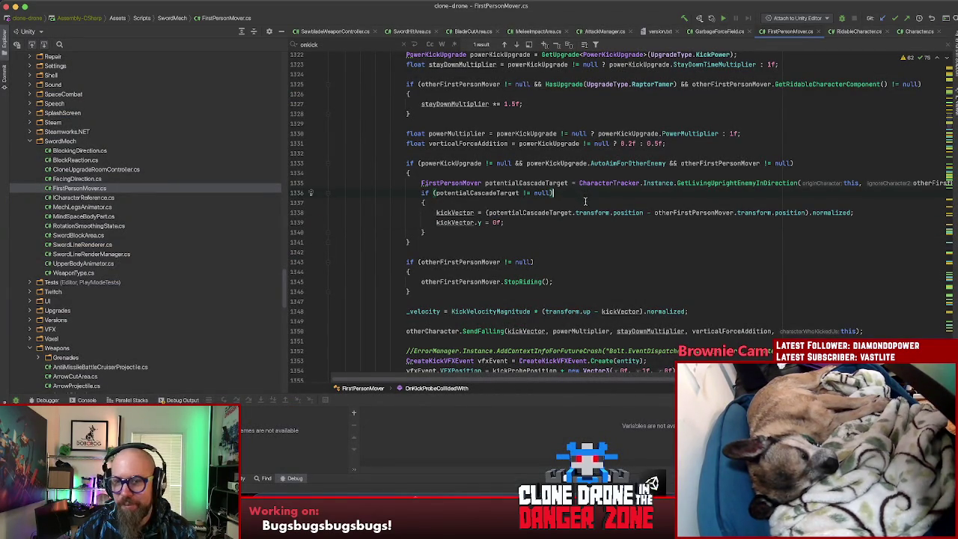
{"action": "scroll", "coordinate": [567, 381], "scroll_direction": "right", "scroll_amount": 10}
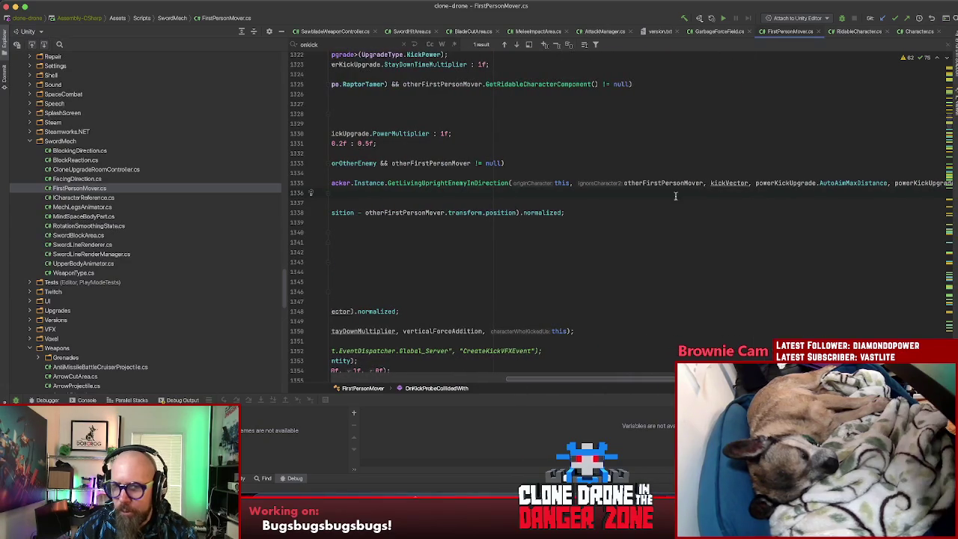
{"action": "left_click", "coordinate": [481, 183], "text": "super"}
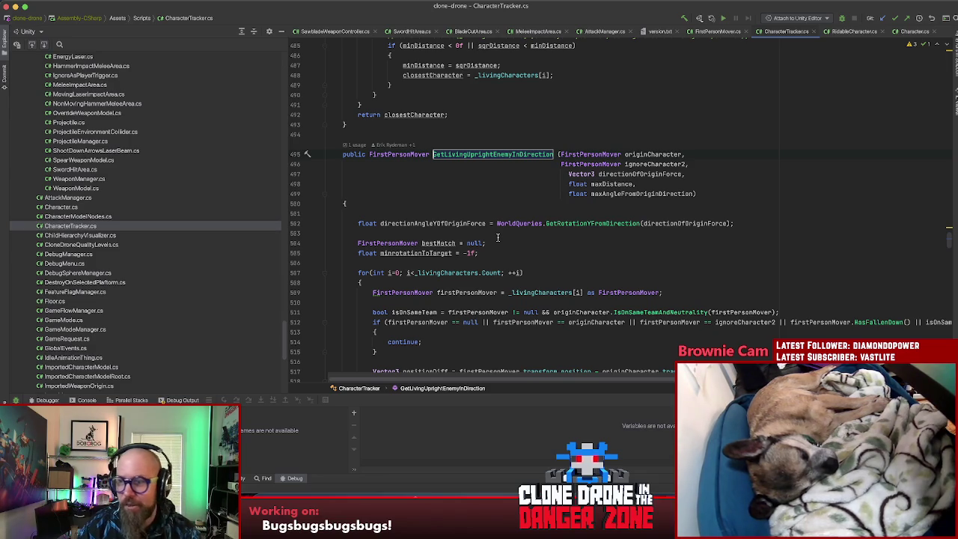
Step: Highlight ignoreCharacter2's usages in the living-characters loop's skip condition
{"action": "left_click", "coordinate": [551, 275]}
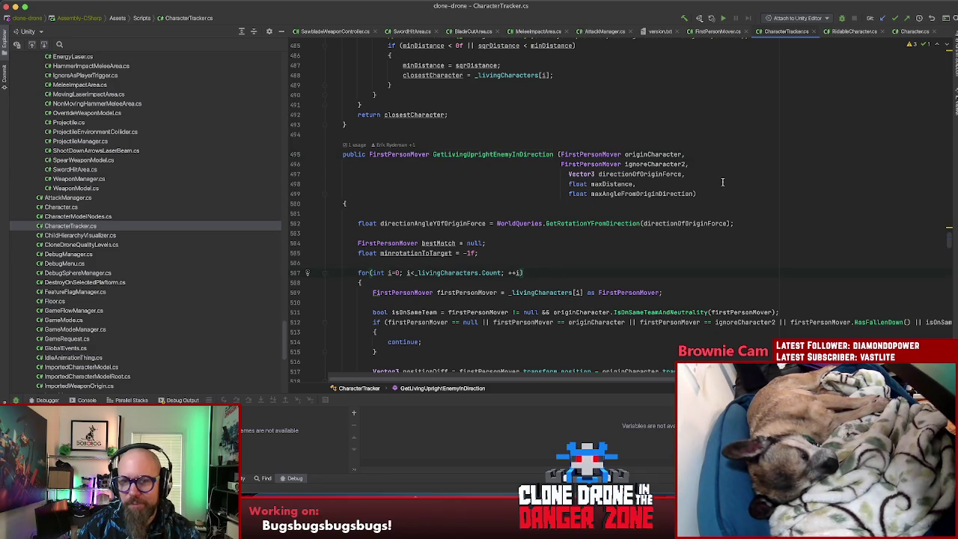
{"action": "left_click", "coordinate": [684, 164]}
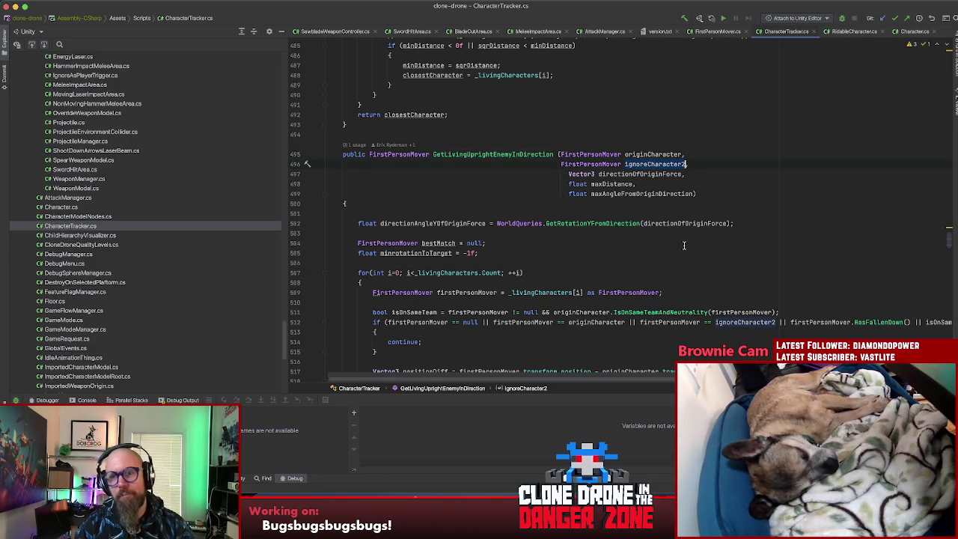
{"action": "scroll", "coordinate": [609, 217], "scroll_direction": "down", "scroll_amount": 2}
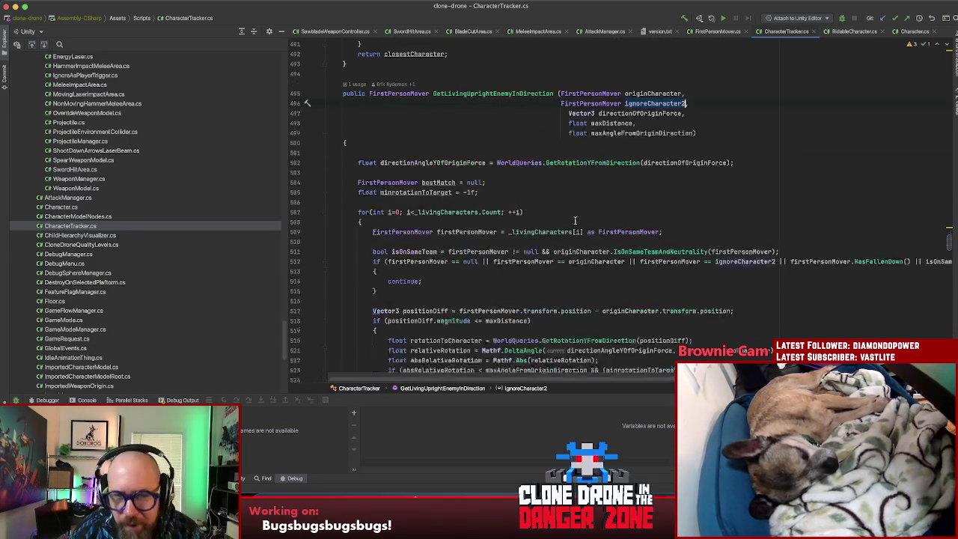
{"action": "scroll", "coordinate": [608, 378], "scroll_direction": "right", "scroll_amount": 1}
{"action": "scroll", "coordinate": [591, 380], "scroll_direction": "left", "scroll_amount": 1}
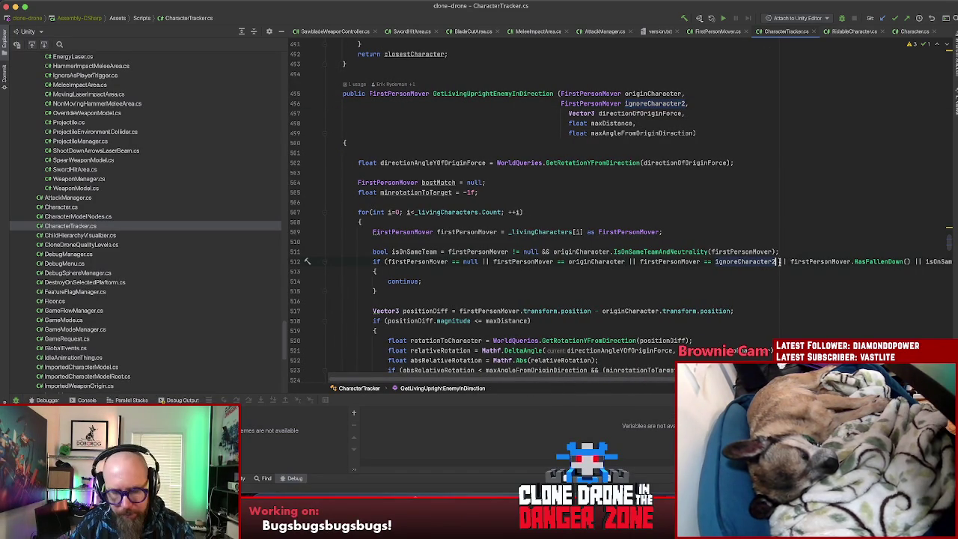
Step: Append '|| firstPersonMover.GetCharacterRidingUs() == ignoreCharacter2' to line 512, then switch to Unity to recompile
{"action": "type", "text": "||fr"}
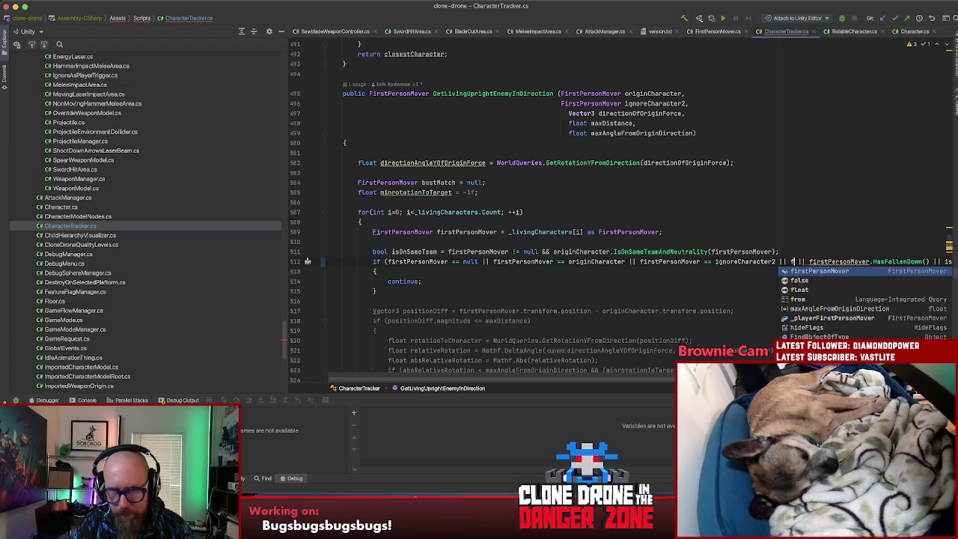
{"action": "type", "text": "stpe"}
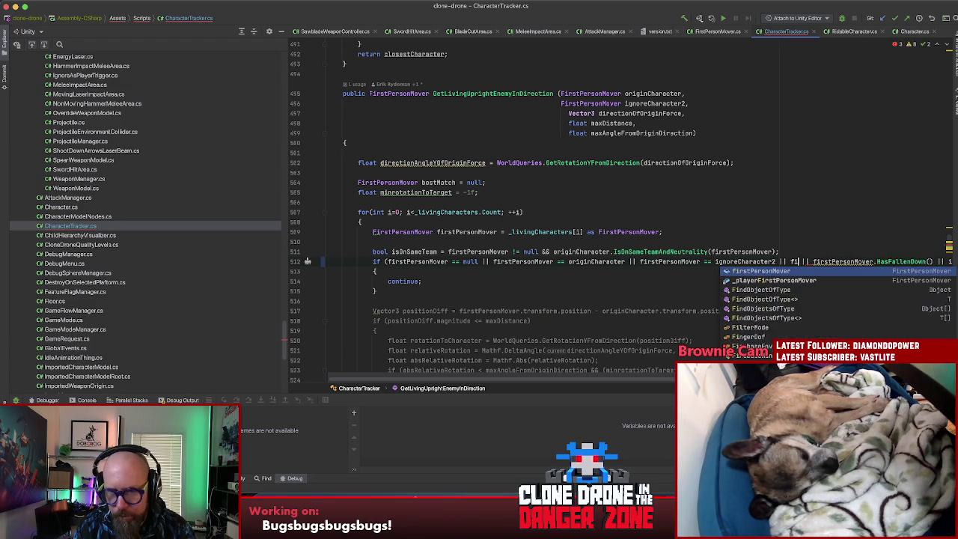
{"action": "key", "text": "Return"}
{"action": "type", "text": ".GetCharac"}
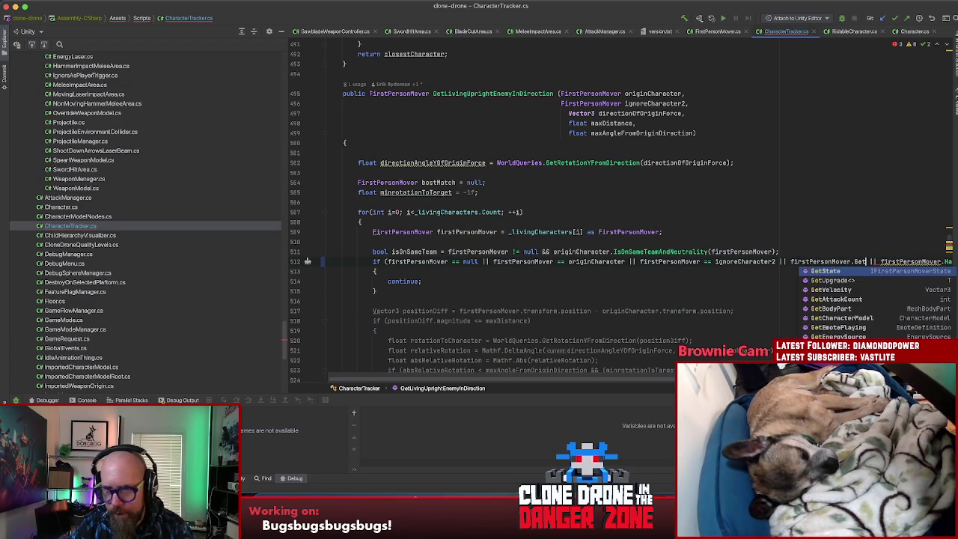
{"action": "key", "text": "Down"}
{"action": "key", "text": "Return"}
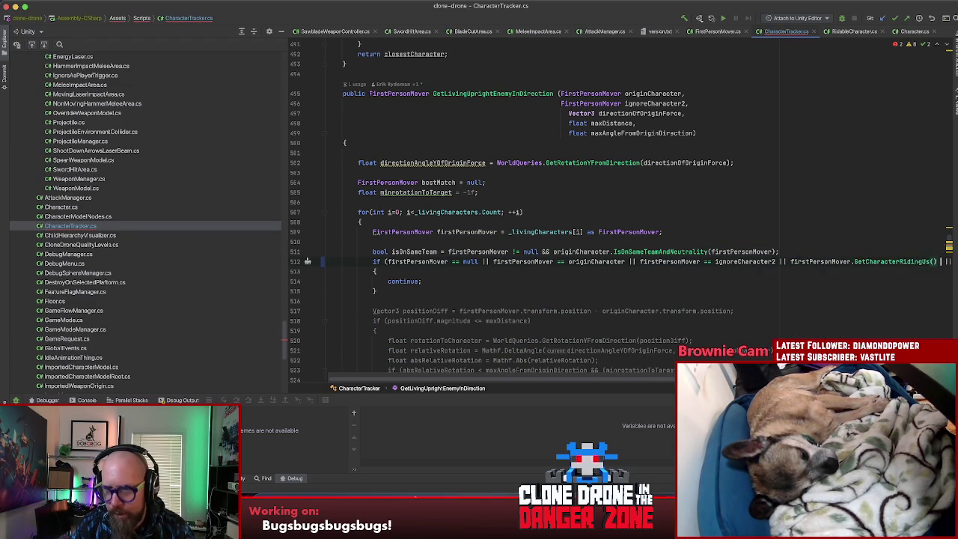
{"action": "type", "text": "ignoreCharacter2"}
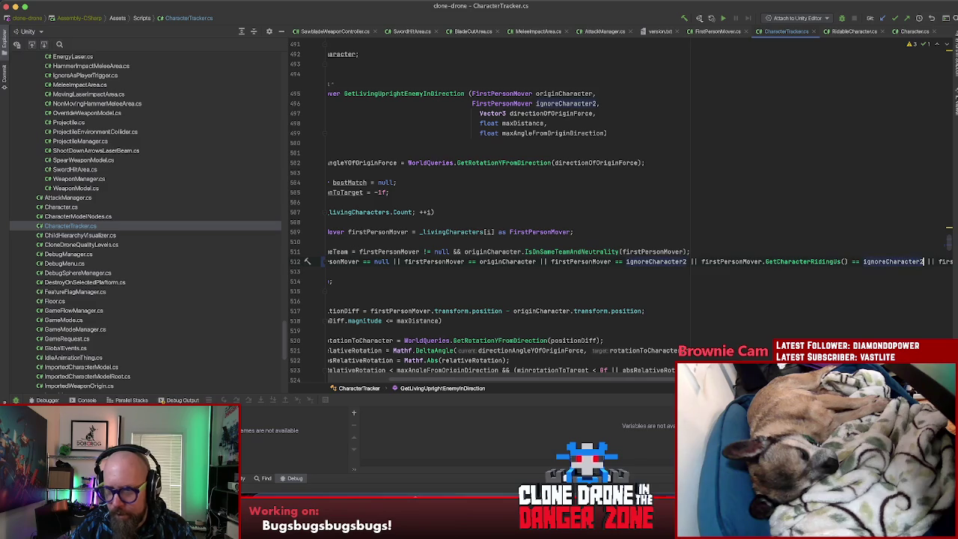
{"action": "left_click", "coordinate": [693, 302]}
{"action": "left_click", "coordinate": [776, 321]}
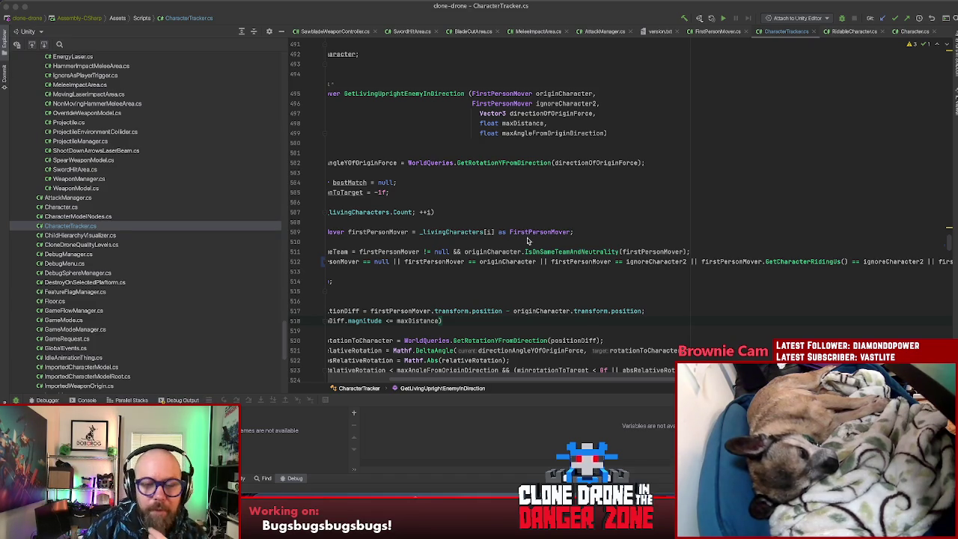
{"action": "key", "text": "super+Tab"}
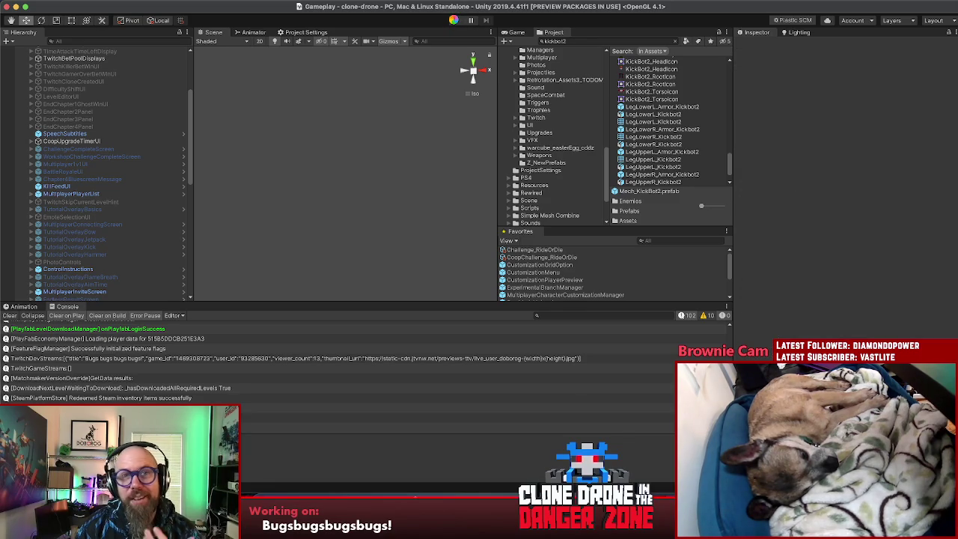
Step: Start a new Unity playtest with the recompiled CharacterTracker change
{"action": "left_click", "coordinate": [454, 21]}
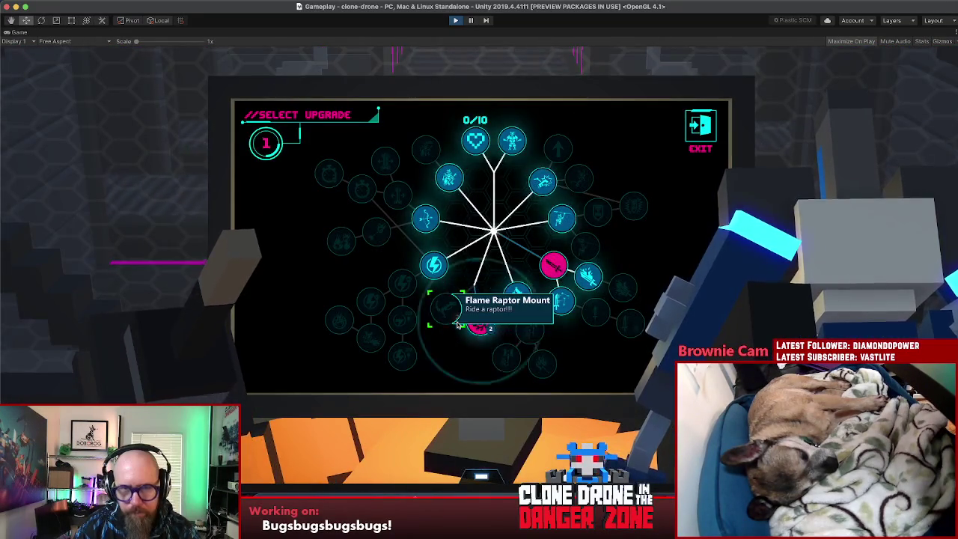
Step: Confirm the upgrade, drive into the arena, and destroy the two red enemy robots
{"action": "left_click", "coordinate": [457, 323]}
{"action": "key", "text": "w"}
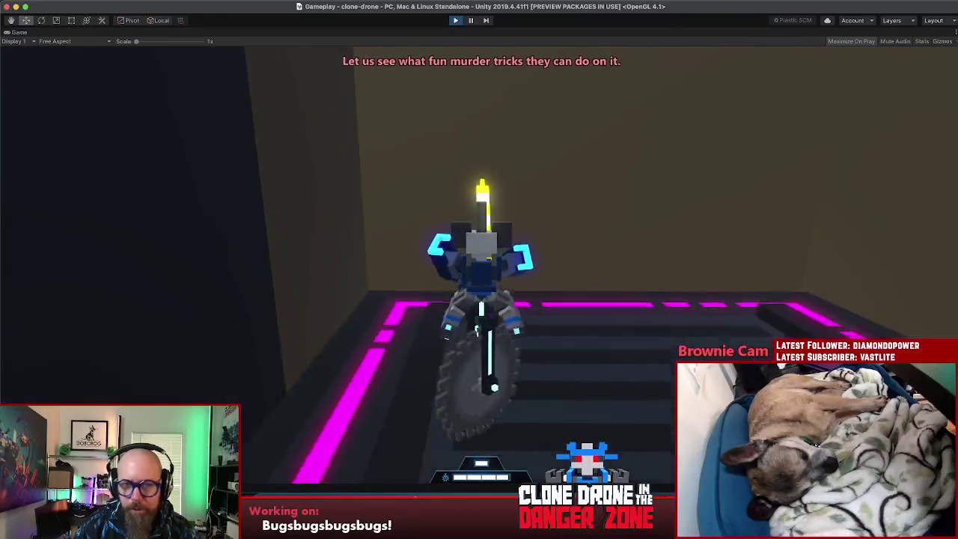
{"action": "key", "text": "w"}
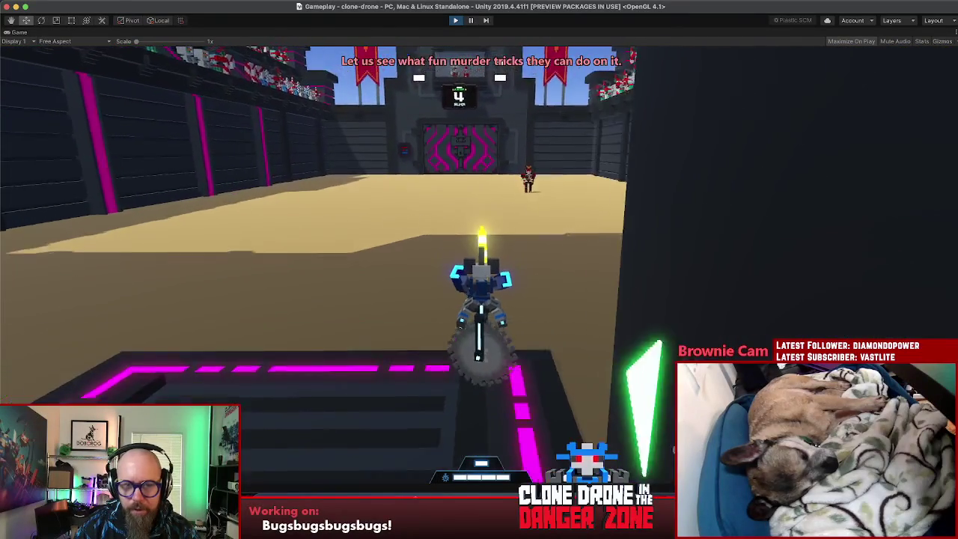
{"action": "key", "text": "w"}
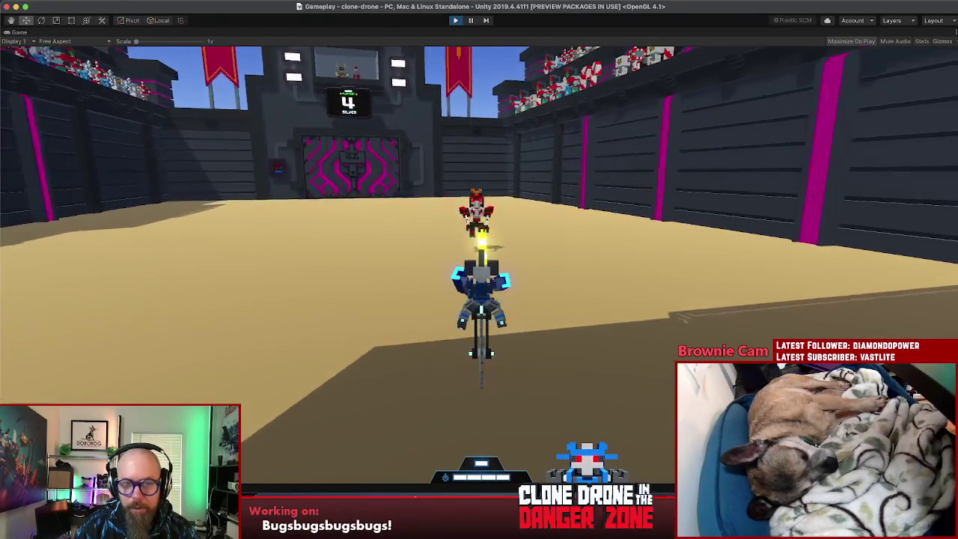
{"action": "key", "text": "w"}
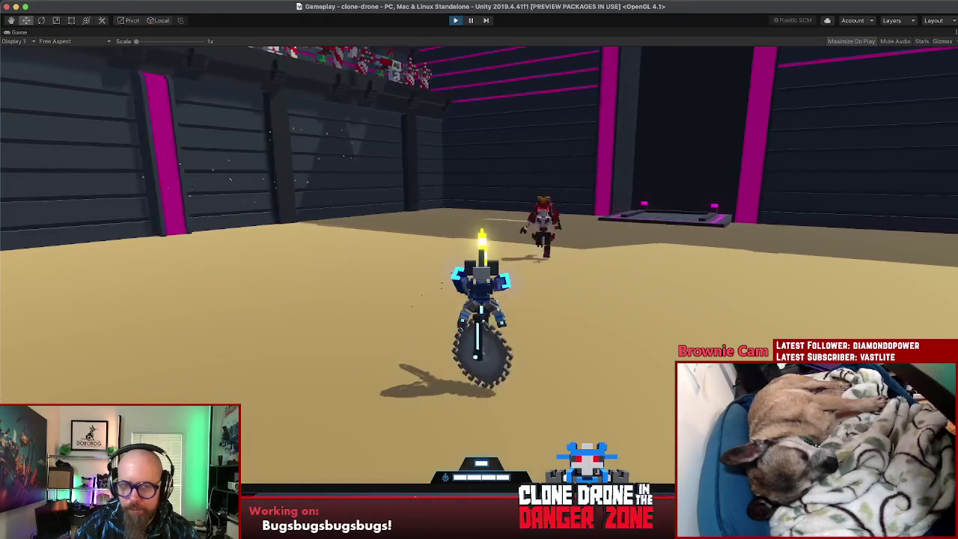
{"action": "key", "text": "w"}
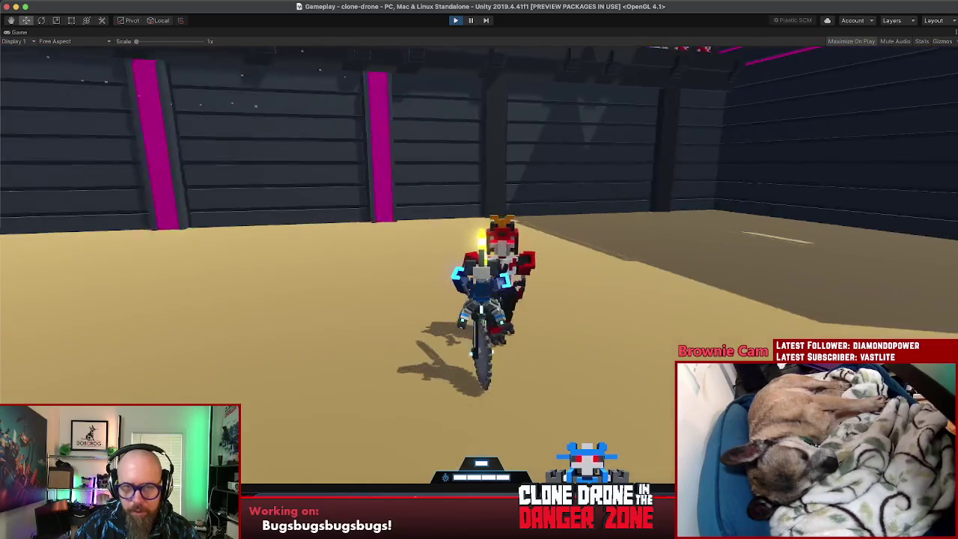
{"action": "key", "text": "w"}
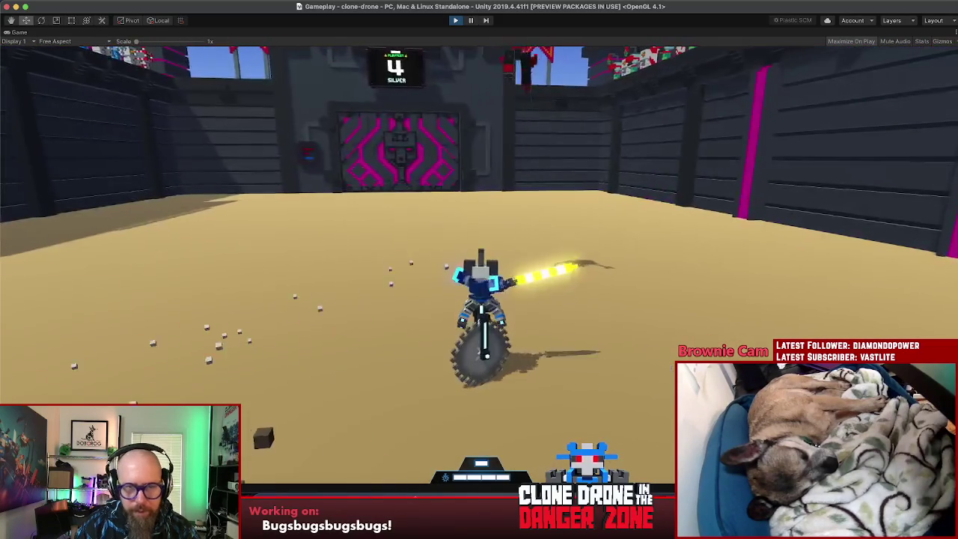
{"action": "key", "text": "w"}
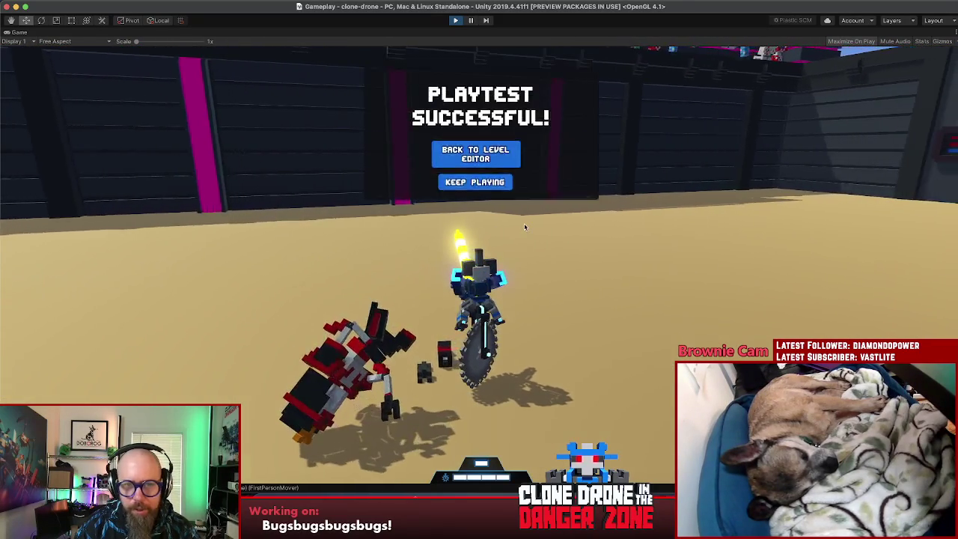
Step: Dismiss the playtest result, drive out to the hub room, and return to the sand arena
{"action": "left_click", "coordinate": [475, 197]}
{"action": "key", "text": "w"}
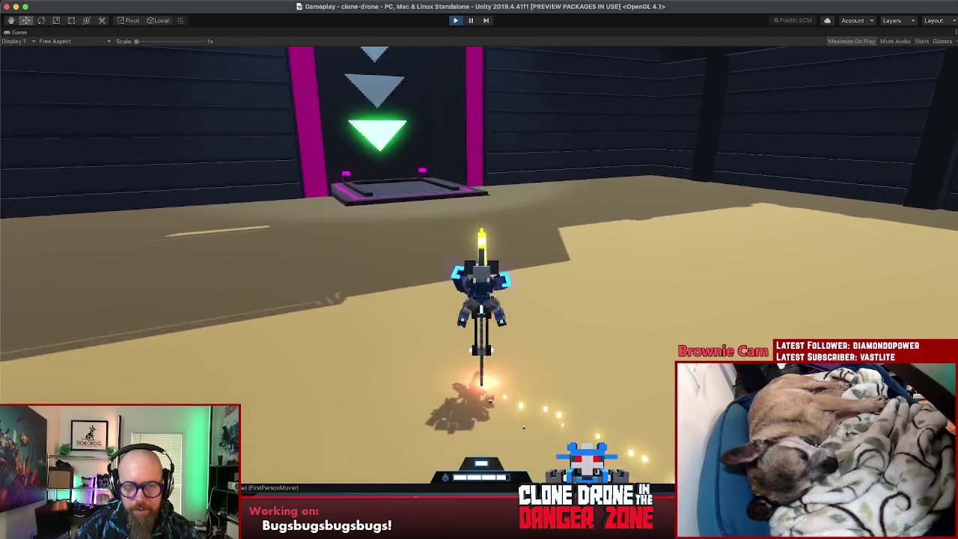
{"action": "key", "text": "w"}
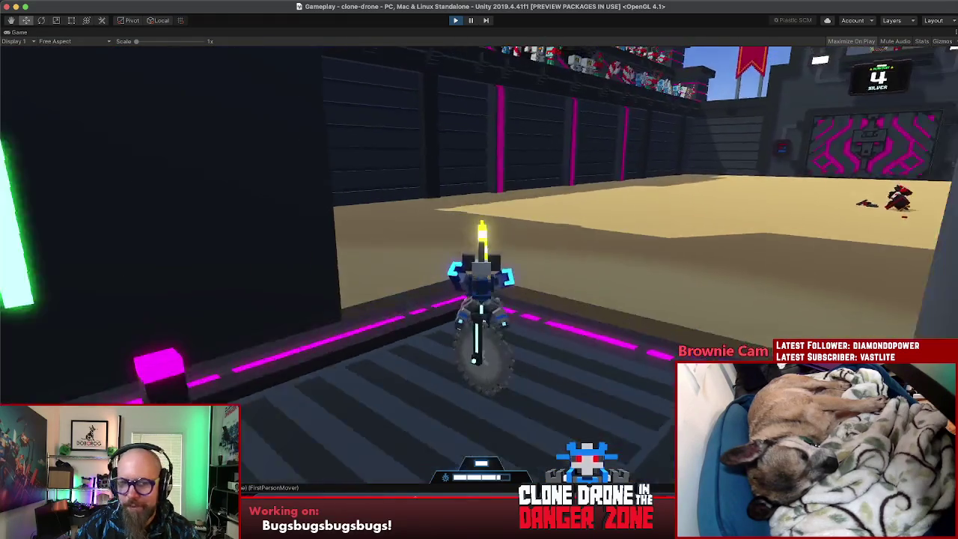
{"action": "key", "text": "w"}
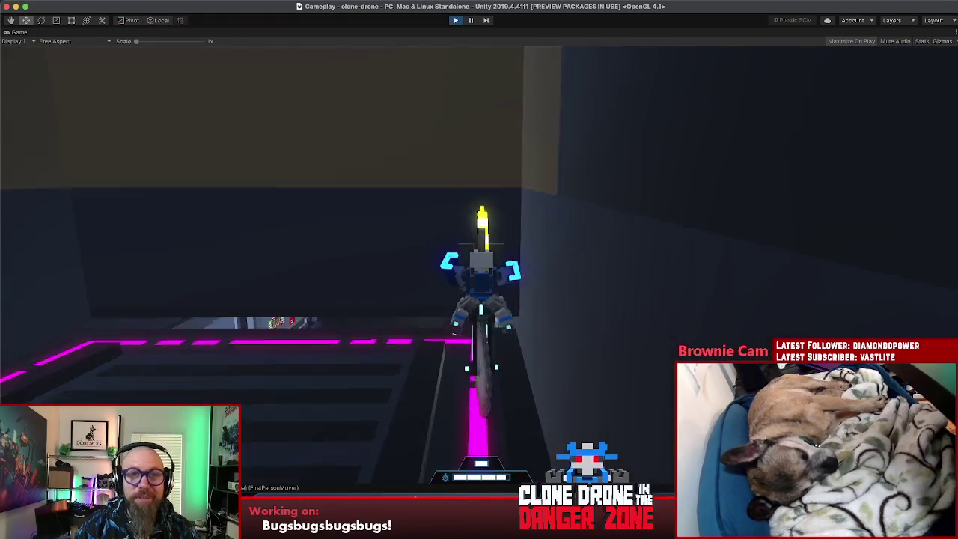
{"action": "key", "text": "w"}
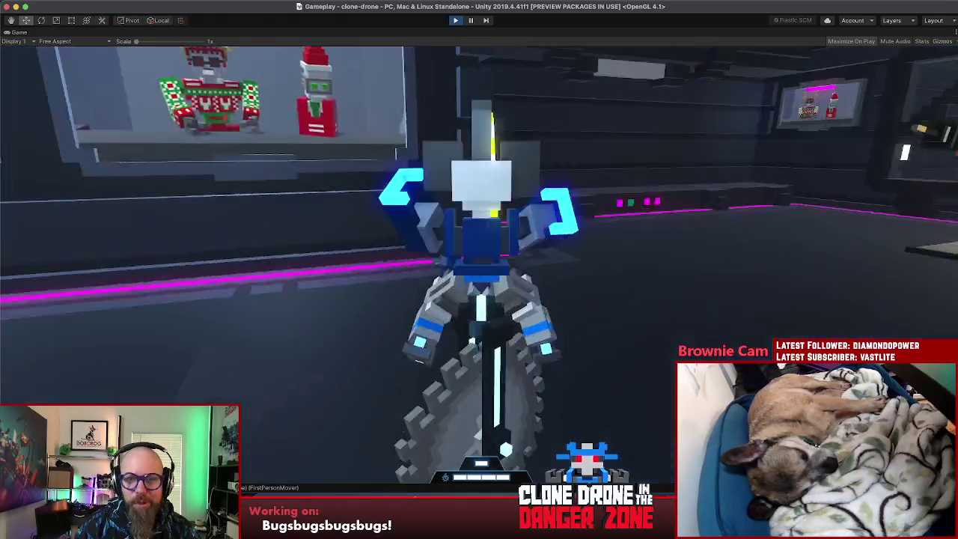
{"action": "key", "text": "w"}
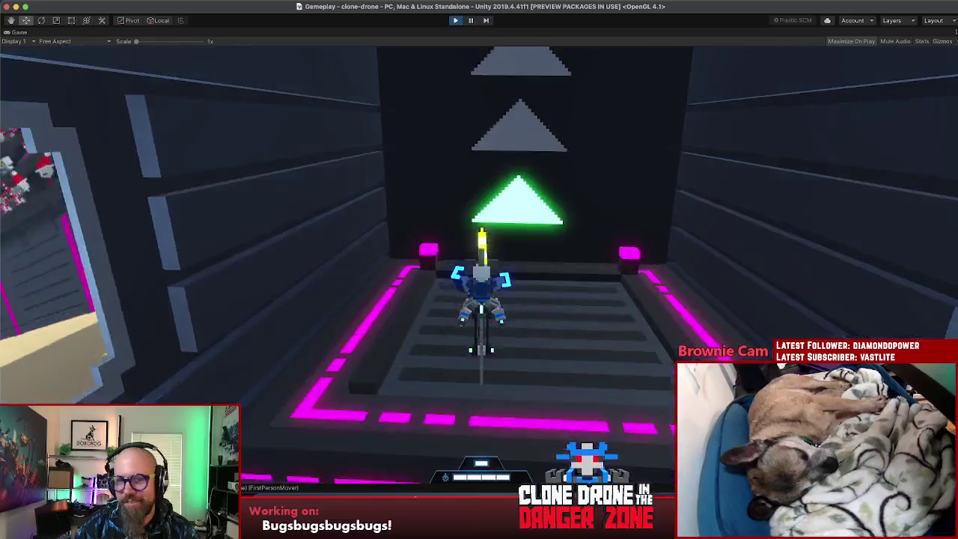
{"action": "key", "text": "w"}
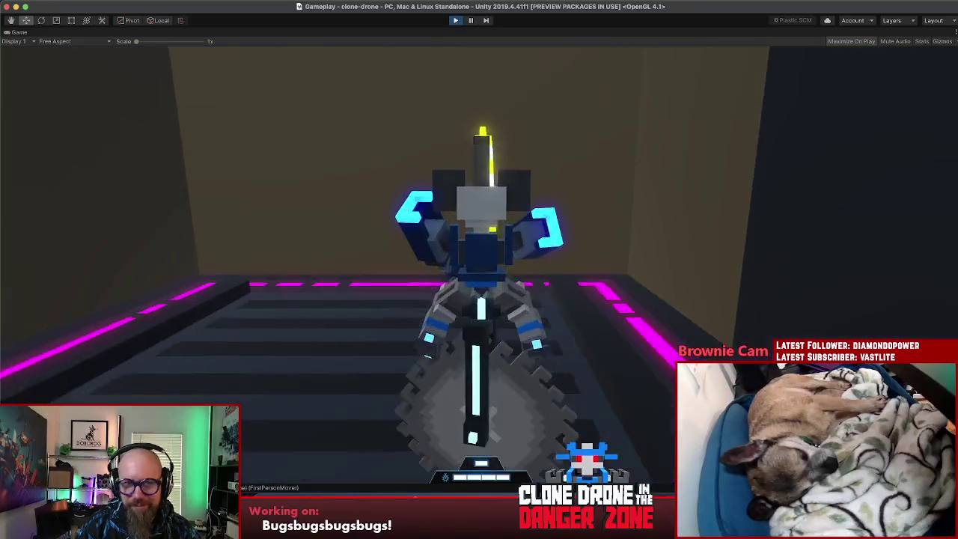
{"action": "key", "text": "w"}
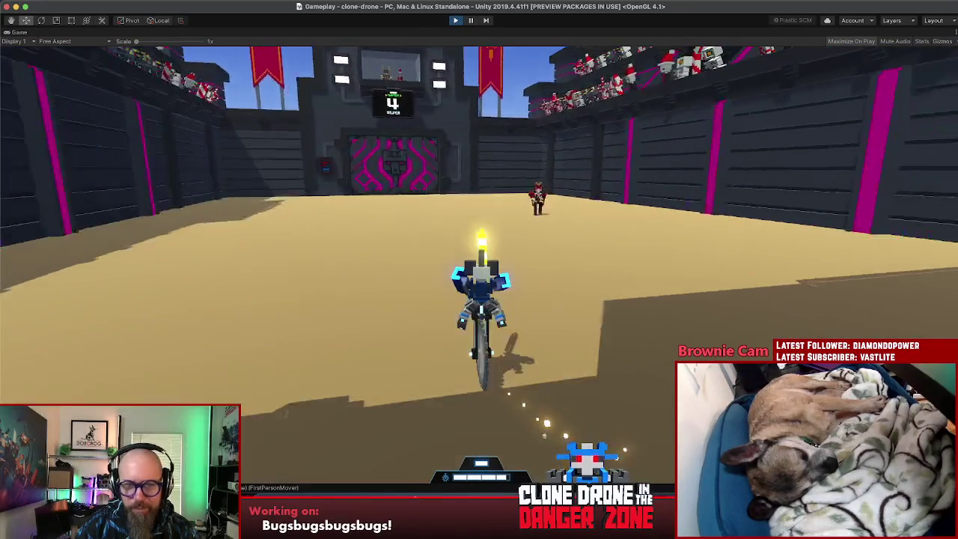
Step: Jump toward the grey enemy, move toward the arena gate, and pause the game
{"action": "key", "text": "space"}
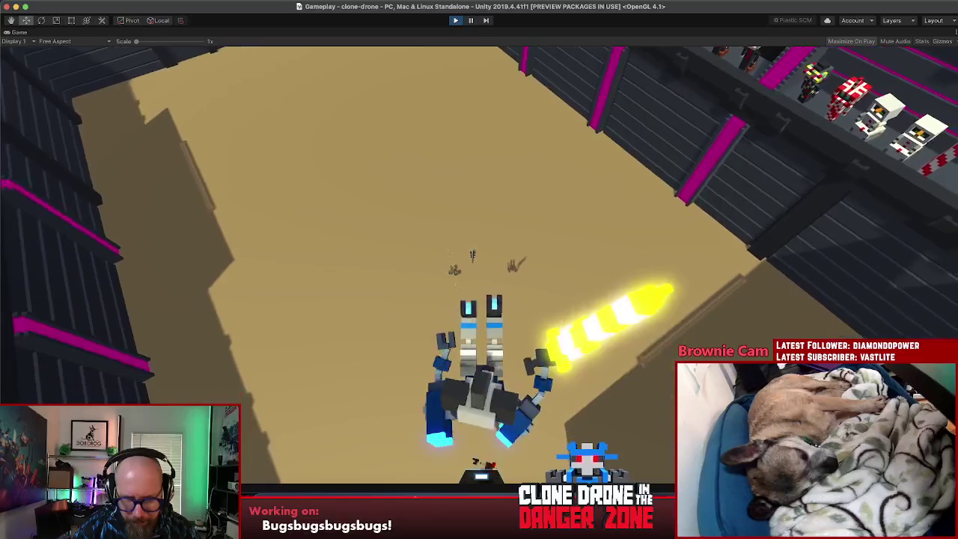
{"action": "key", "text": "w"}
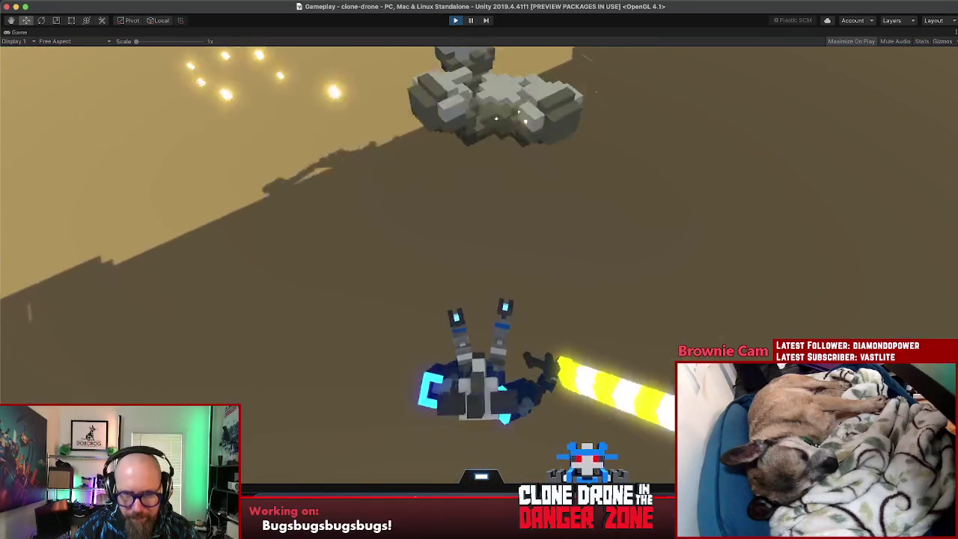
{"action": "key", "text": "w"}
{"action": "key", "text": "w"}
{"action": "key", "text": "w"}
{"action": "key", "text": "w"}
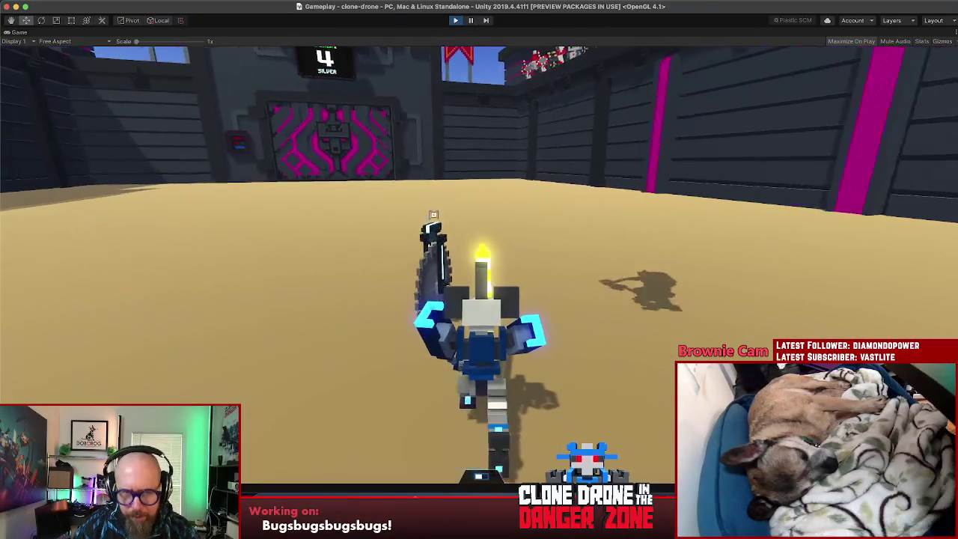
{"action": "key", "text": "w"}
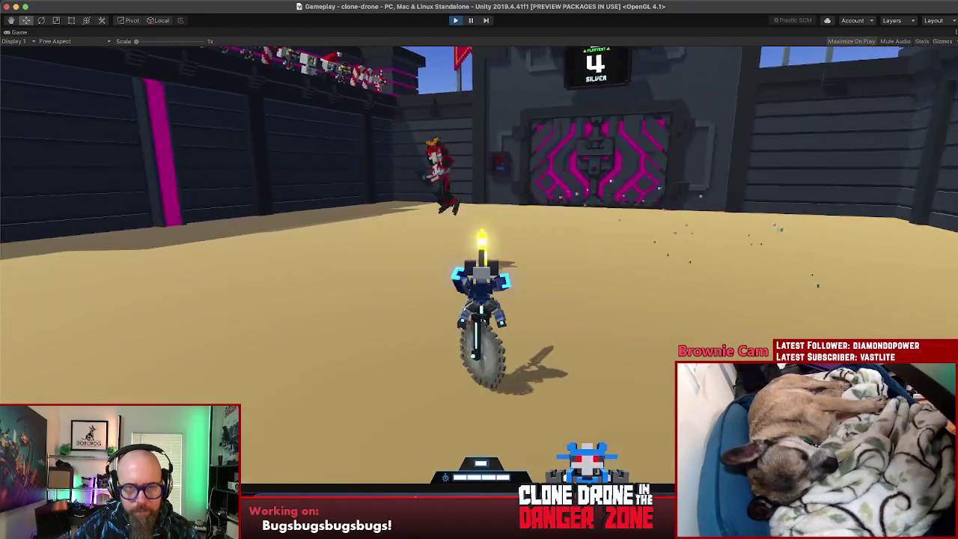
{"action": "mouse_move", "coordinate": [479, 269]}
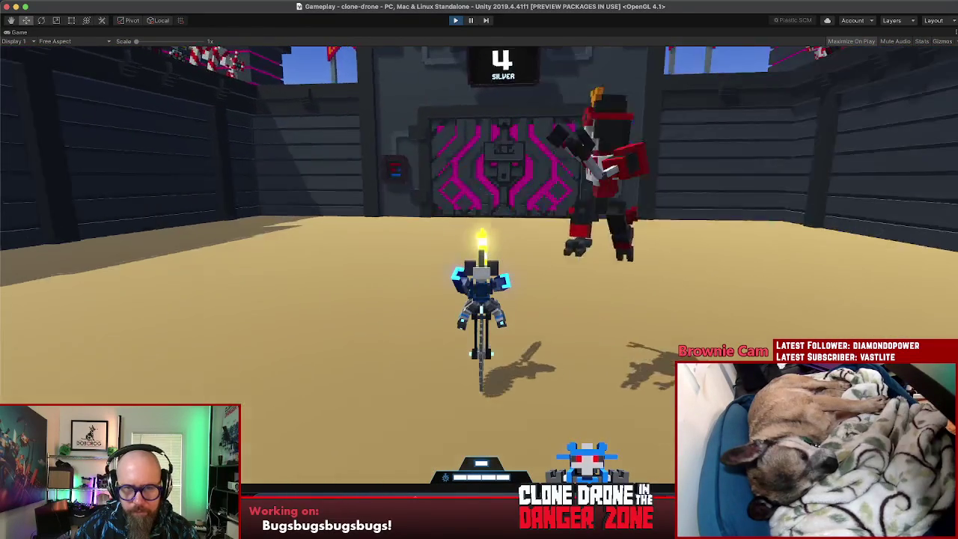
{"action": "key", "text": "Escape"}
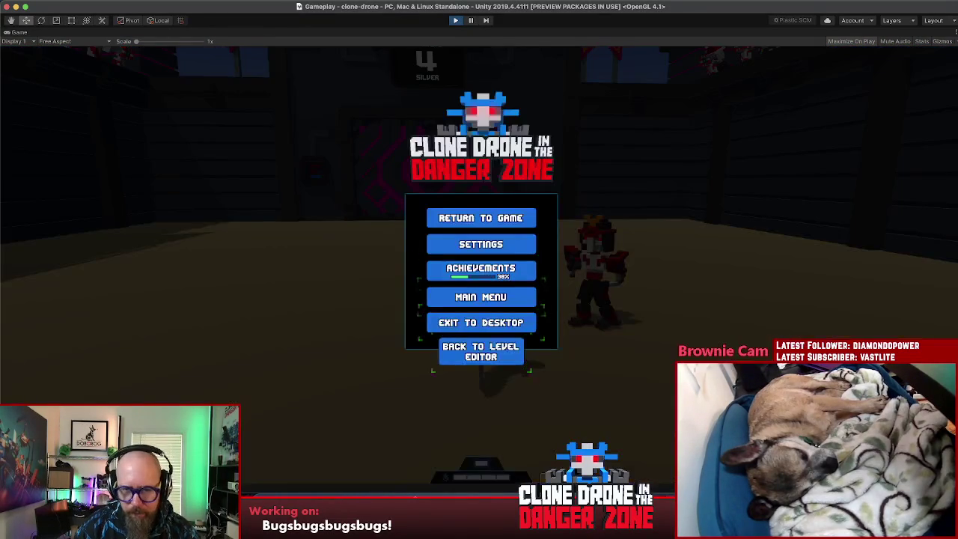
Step: Resume the paused playtest so the kick hits the line 512 breakpoint in CharacterTracker
{"action": "key", "text": "super+Tab"}
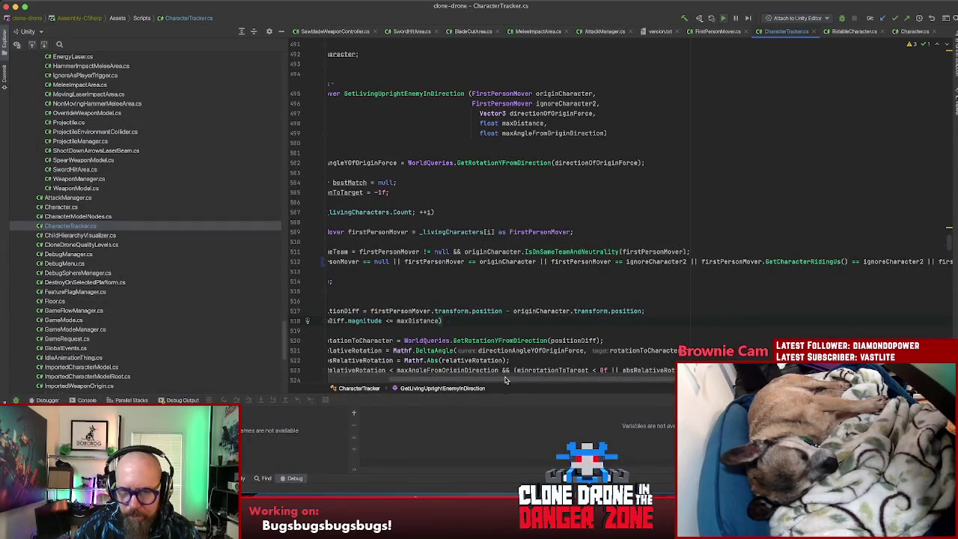
{"action": "scroll", "coordinate": [419, 370], "scroll_direction": "left", "scroll_amount": 5}
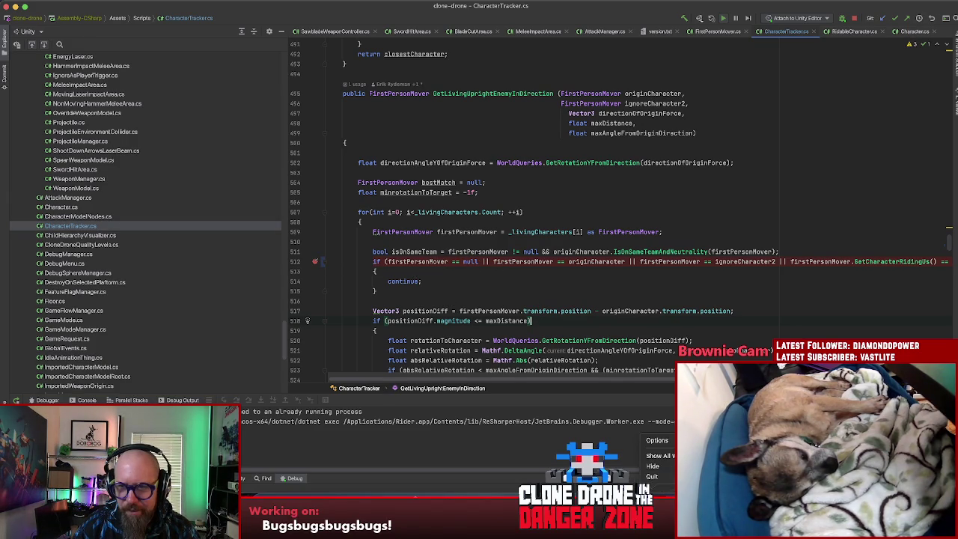
{"action": "left_click", "coordinate": [652, 516]}
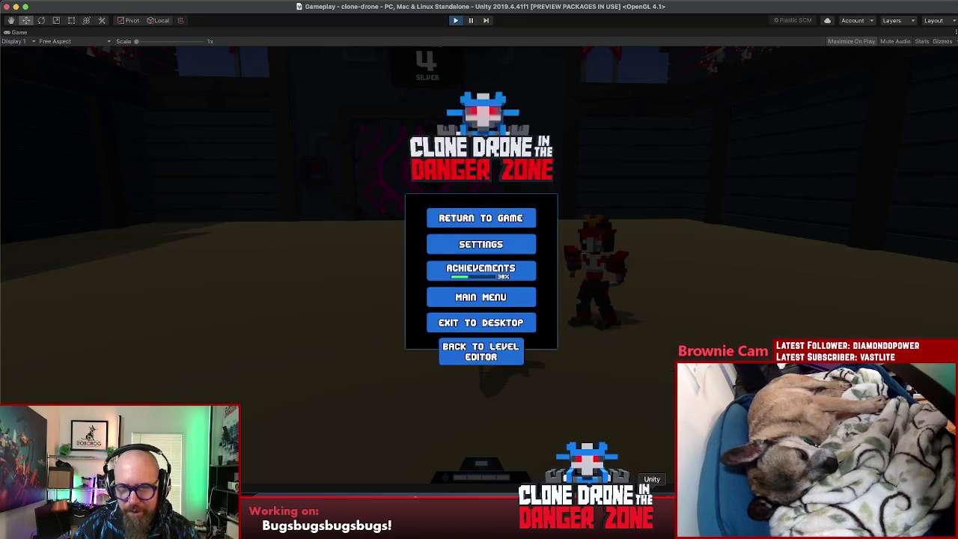
{"action": "left_click", "coordinate": [481, 217]}
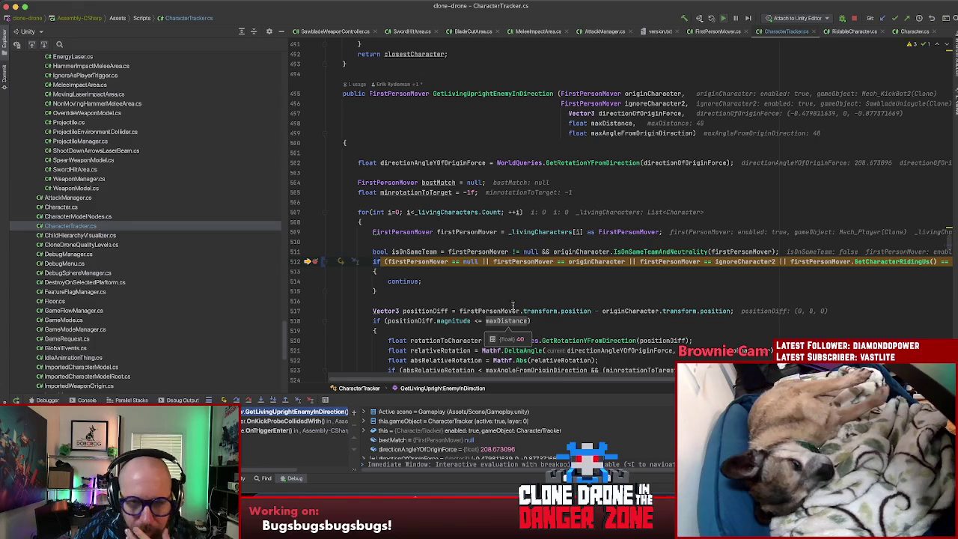
Step: Step past the Mech_Player(Clone) candidate, checking the OnKickProbeCollidedWith caller frame, back to line 512
{"action": "left_click", "coordinate": [237, 400]}
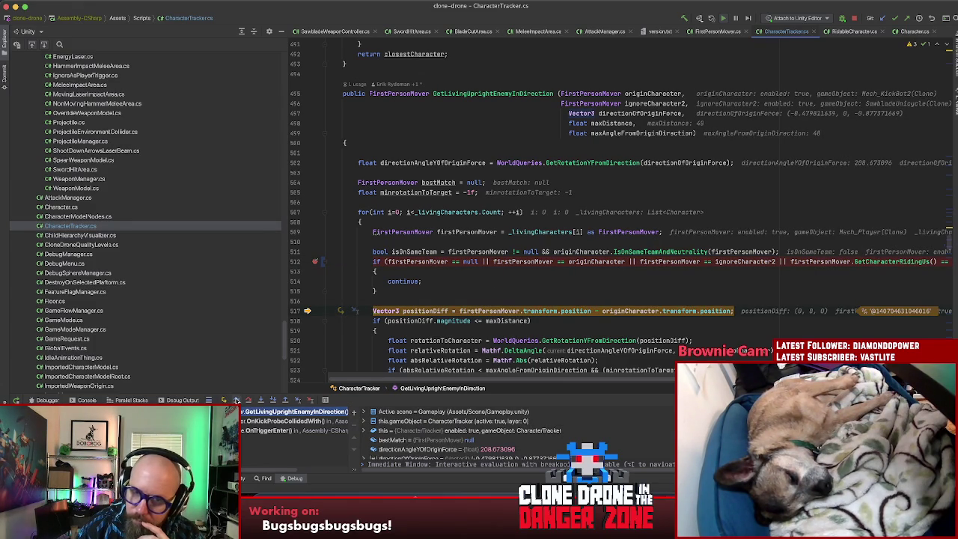
{"action": "mouse_move", "coordinate": [434, 261]}
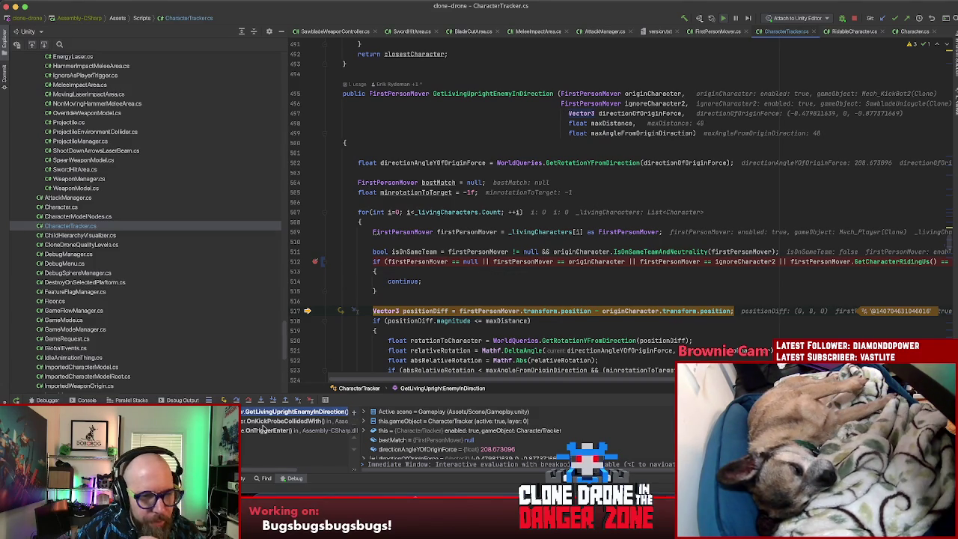
{"action": "left_click", "coordinate": [263, 421]}
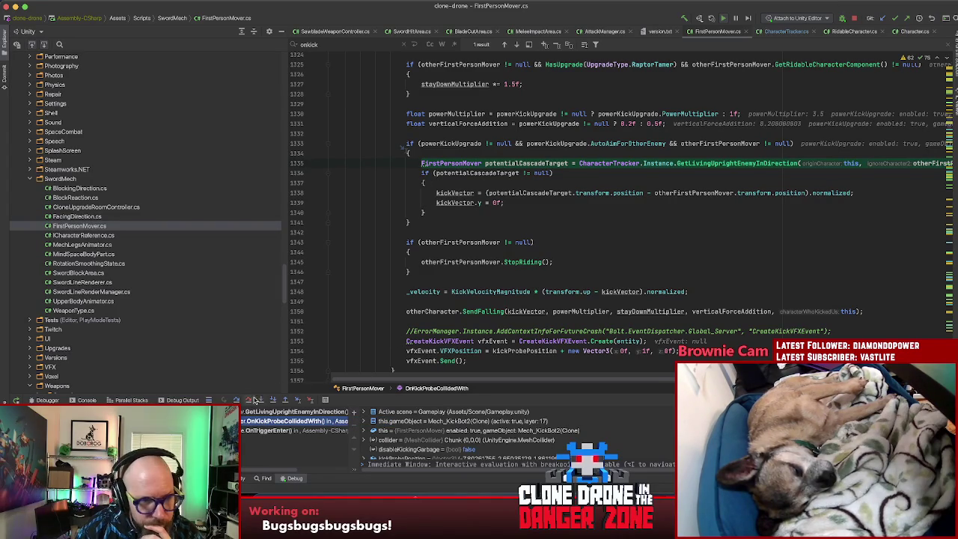
{"action": "left_click", "coordinate": [236, 401]}
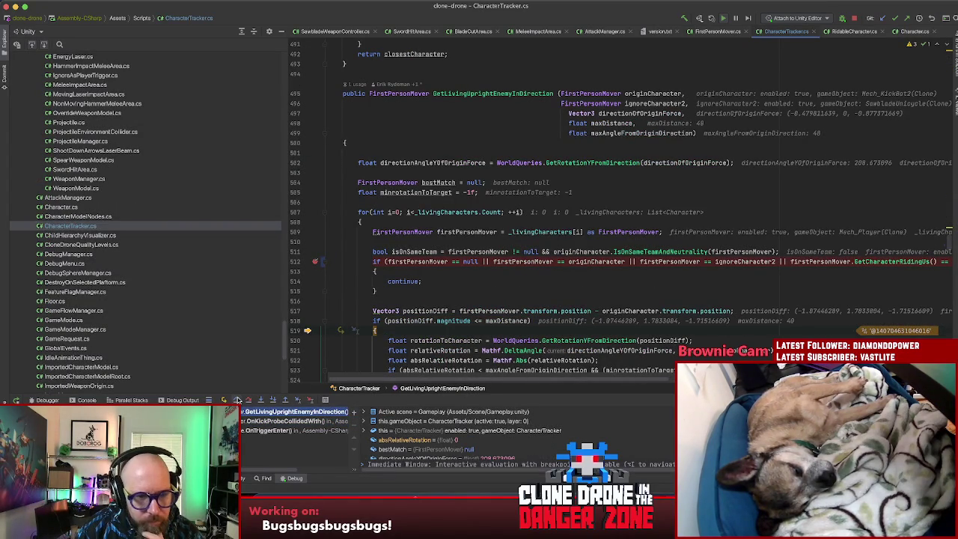
{"action": "left_click", "coordinate": [284, 401]}
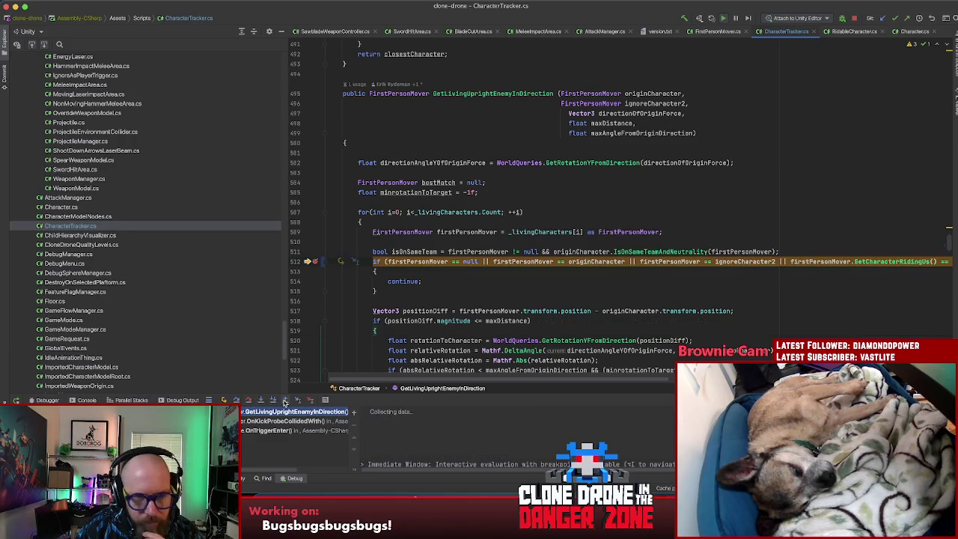
Step: Step out to the kick caller and past the cascade-target lookup, inspecting its values
{"action": "left_click", "coordinate": [284, 401]}
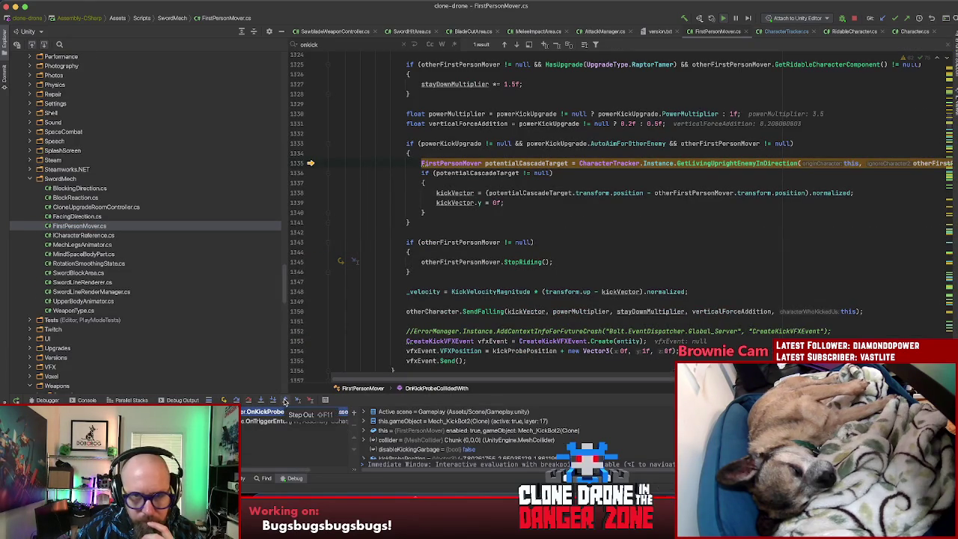
{"action": "left_click", "coordinate": [238, 401]}
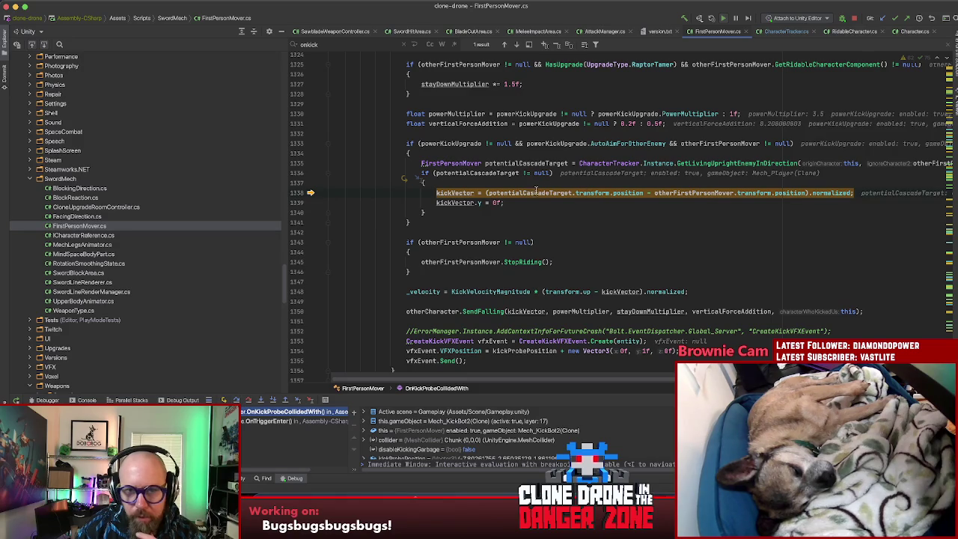
{"action": "mouse_move", "coordinate": [533, 193]}
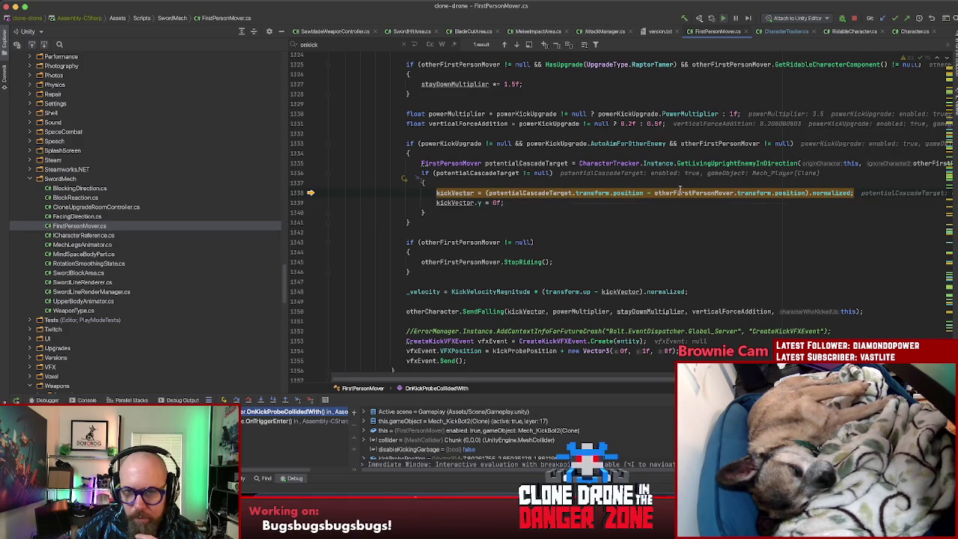
{"action": "mouse_move", "coordinate": [679, 192]}
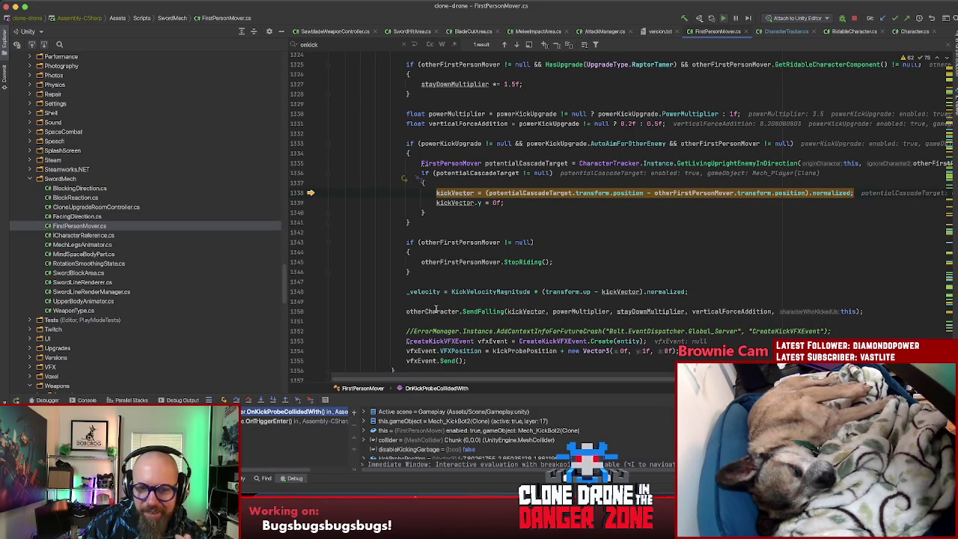
{"action": "mouse_move", "coordinate": [436, 308]}
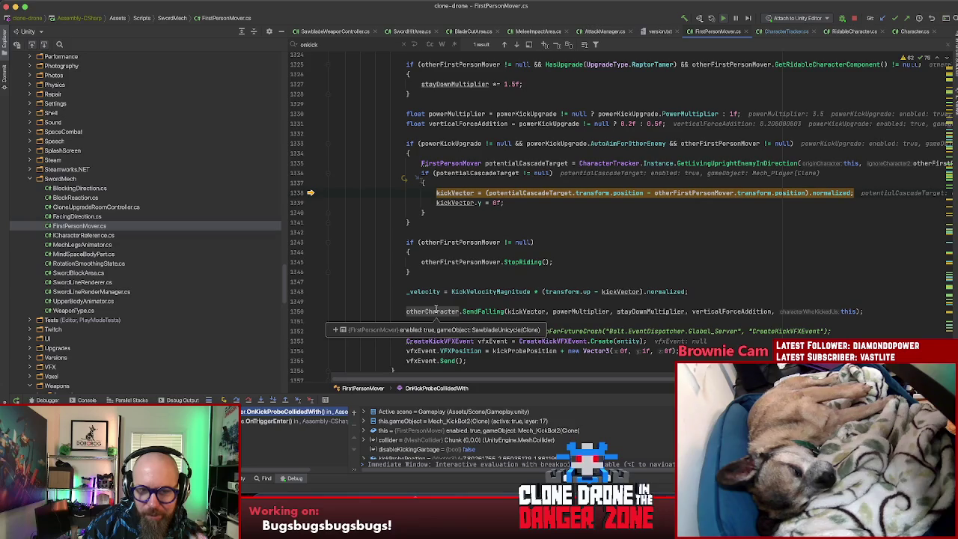
Step: Step over the cascade kick vector, stop-riding check, and velocity lines to the SendFalling call
{"action": "left_click", "coordinate": [241, 403]}
{"action": "left_click", "coordinate": [241, 403]}
{"action": "left_click", "coordinate": [241, 402]}
{"action": "left_click", "coordinate": [240, 402]}
{"action": "left_click", "coordinate": [240, 403]}
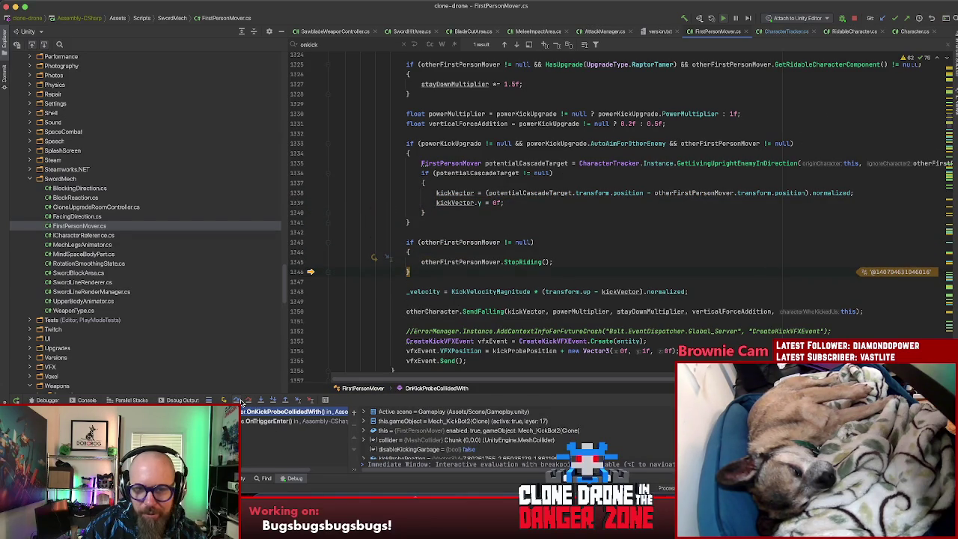
{"action": "left_click", "coordinate": [241, 402]}
{"action": "left_click", "coordinate": [241, 403]}
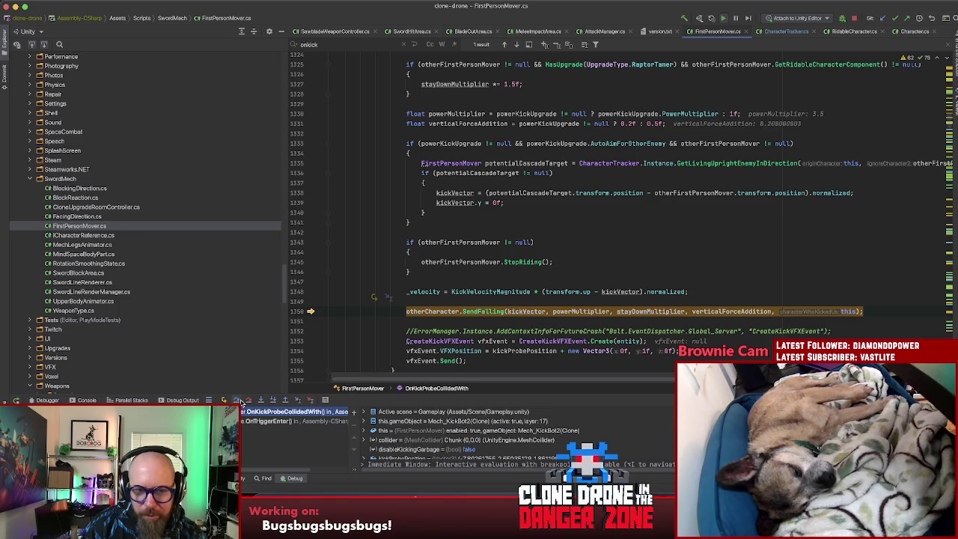
Step: Step into SendFalling through its can't-fall-over early return, then back through the kick effect lines
{"action": "left_click", "coordinate": [262, 403]}
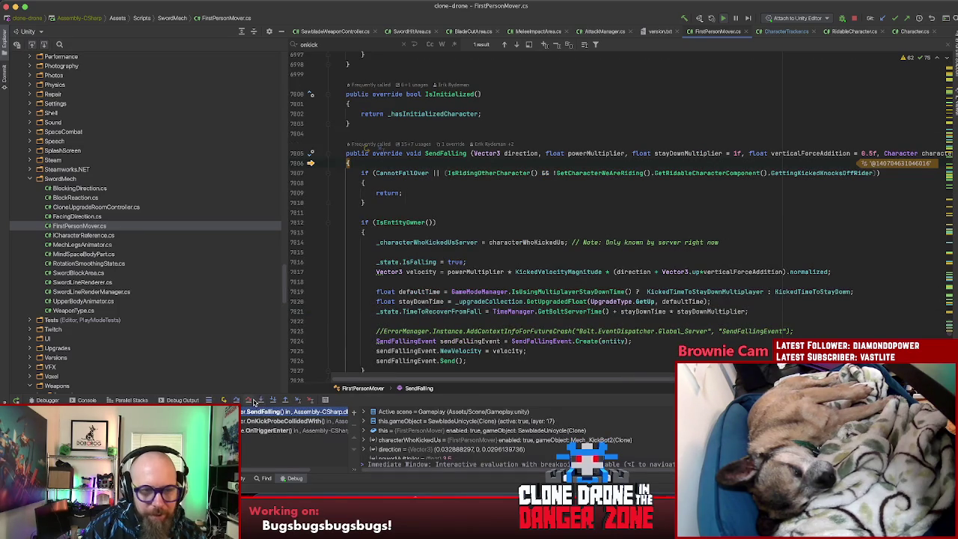
{"action": "left_click", "coordinate": [241, 402]}
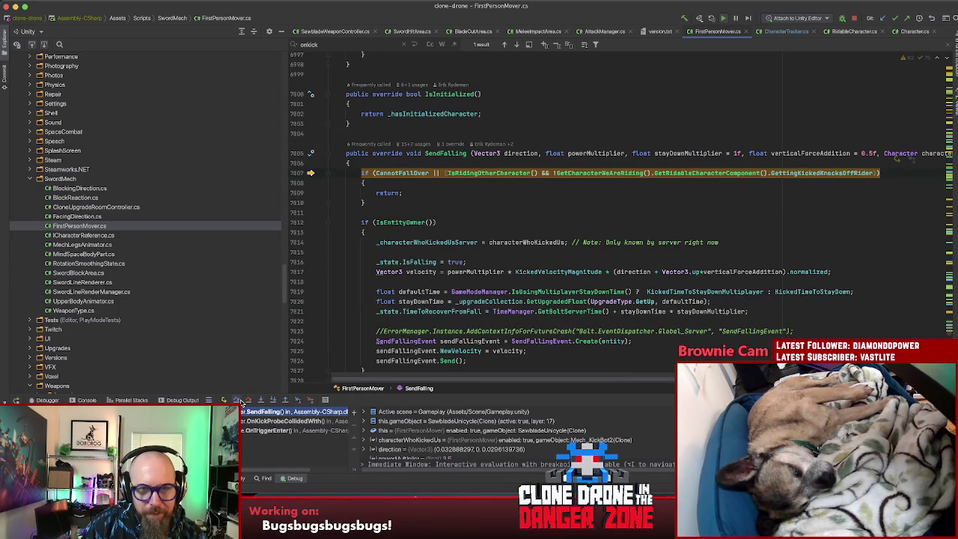
{"action": "left_click", "coordinate": [241, 403]}
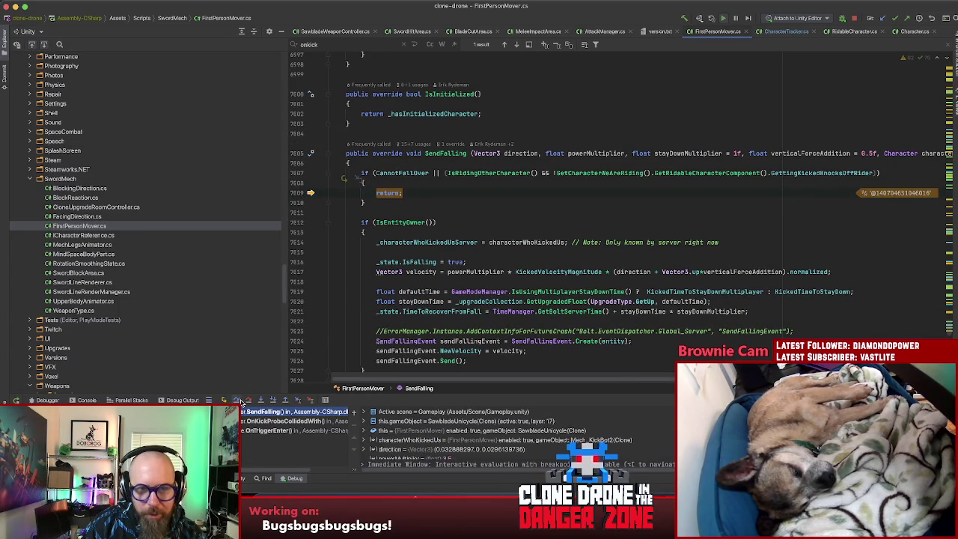
{"action": "left_click", "coordinate": [241, 403]}
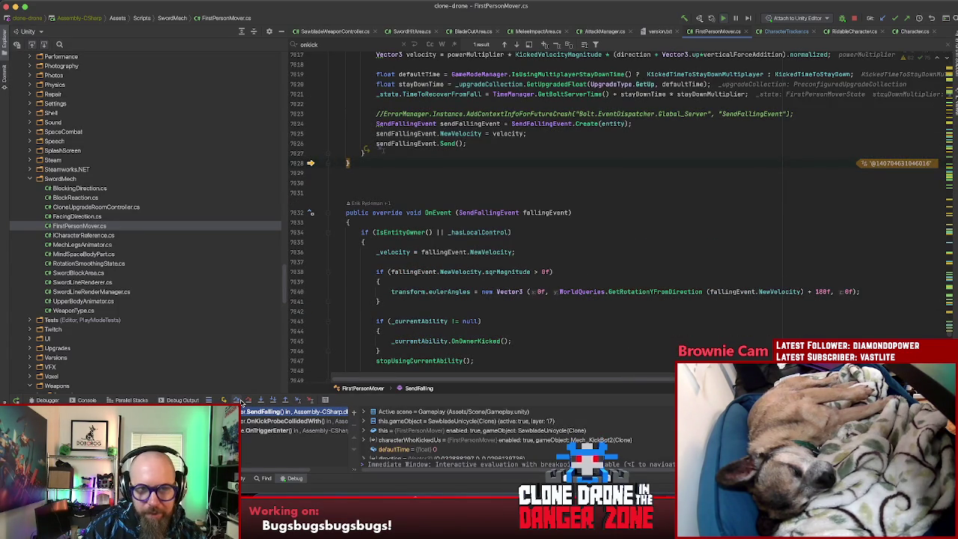
{"action": "left_click", "coordinate": [241, 402]}
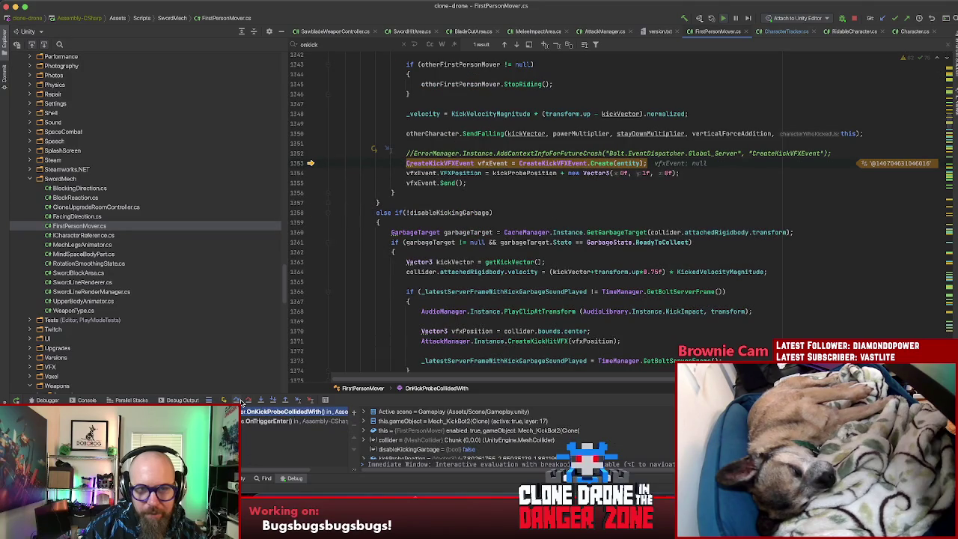
{"action": "left_click", "coordinate": [241, 403]}
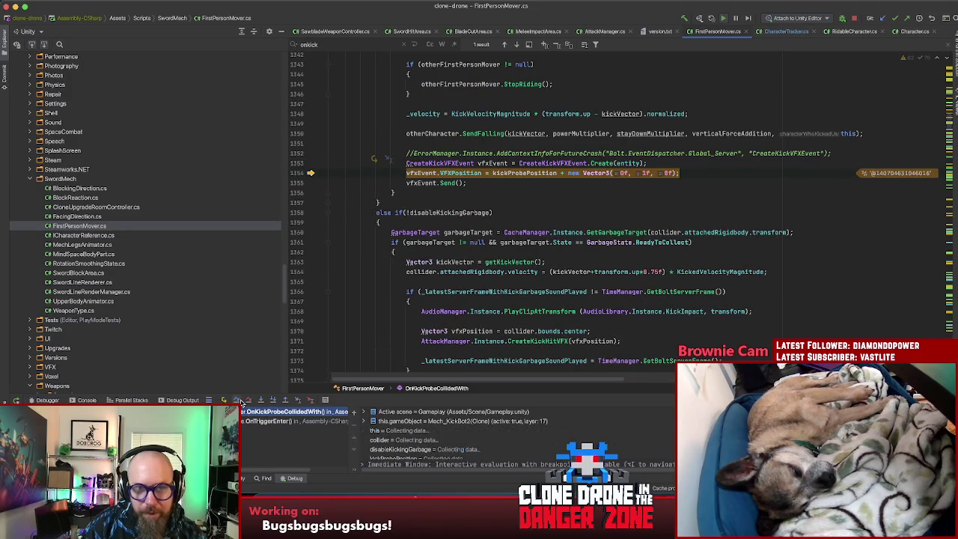
{"action": "left_click", "coordinate": [241, 403]}
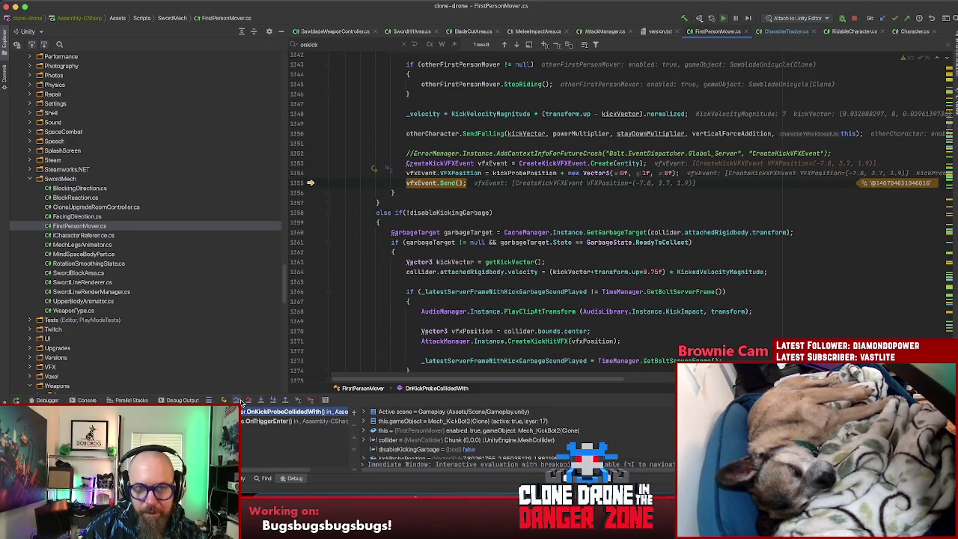
Step: Continue to the CharacterTracker breakpoint, step back out to the kick code, inspect it, and resume
{"action": "scroll", "coordinate": [457, 259], "scroll_direction": "up", "scroll_amount": 7}
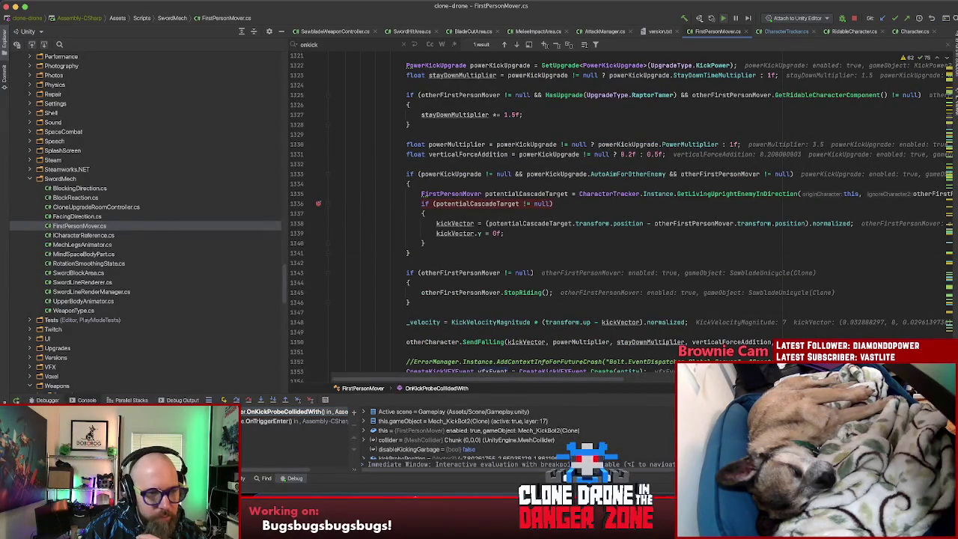
{"action": "key", "text": "F8"}
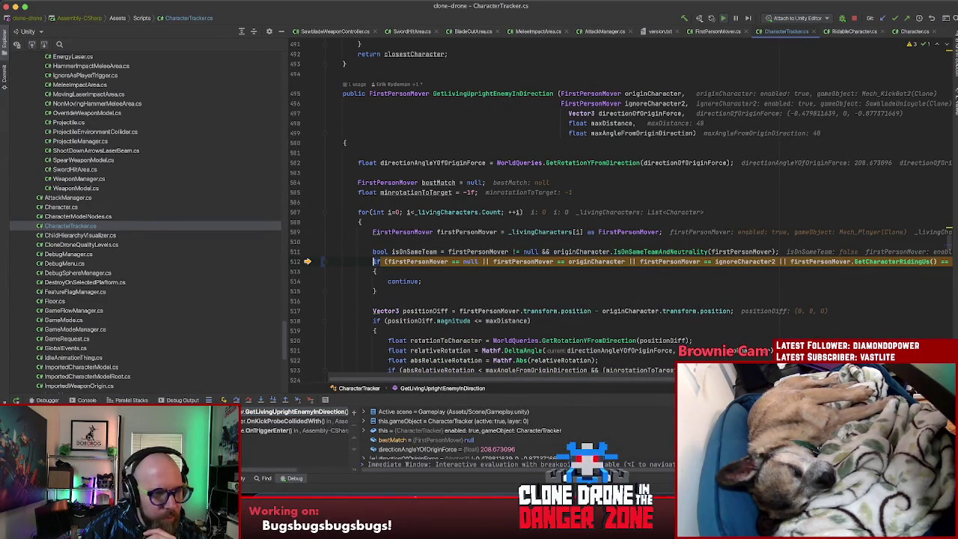
{"action": "key", "text": "shift+F8"}
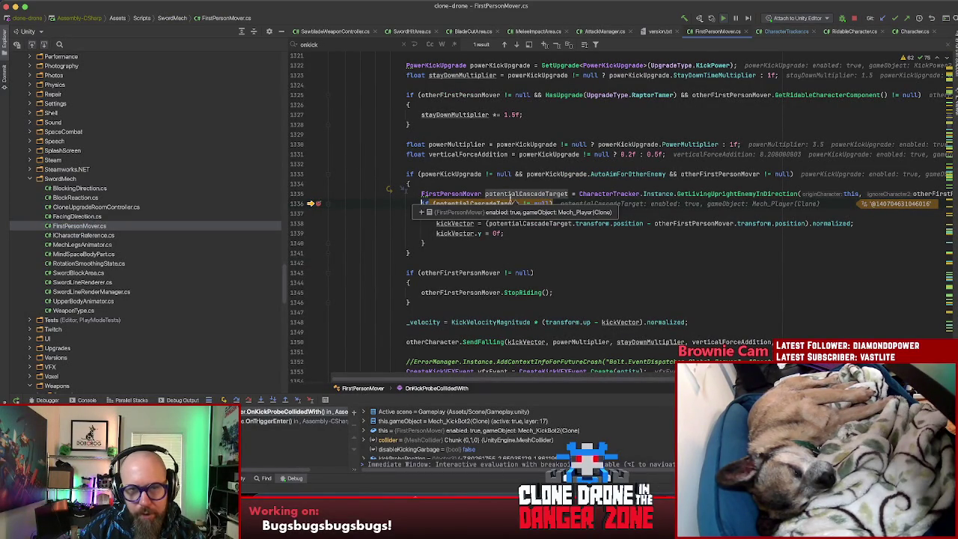
{"action": "mouse_move", "coordinate": [473, 202]}
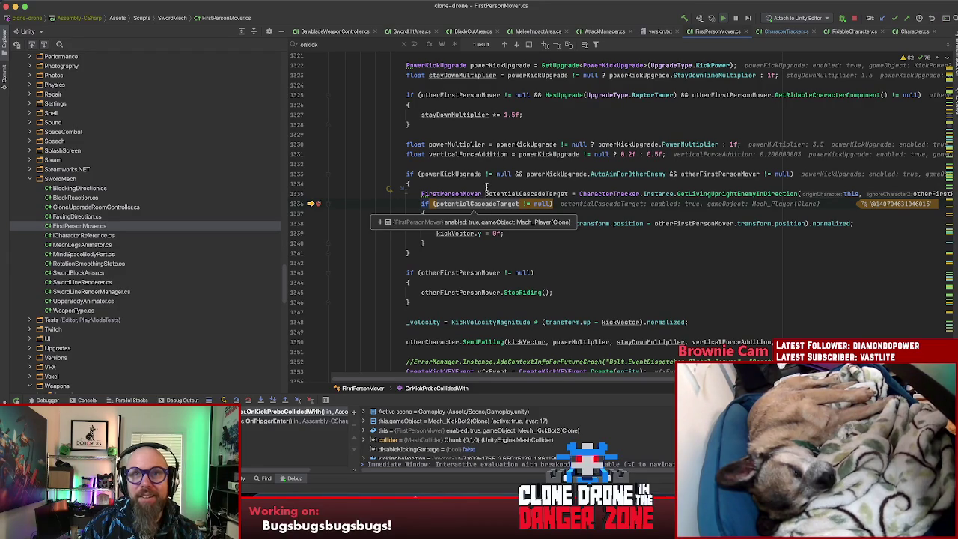
{"action": "mouse_move", "coordinate": [481, 201]}
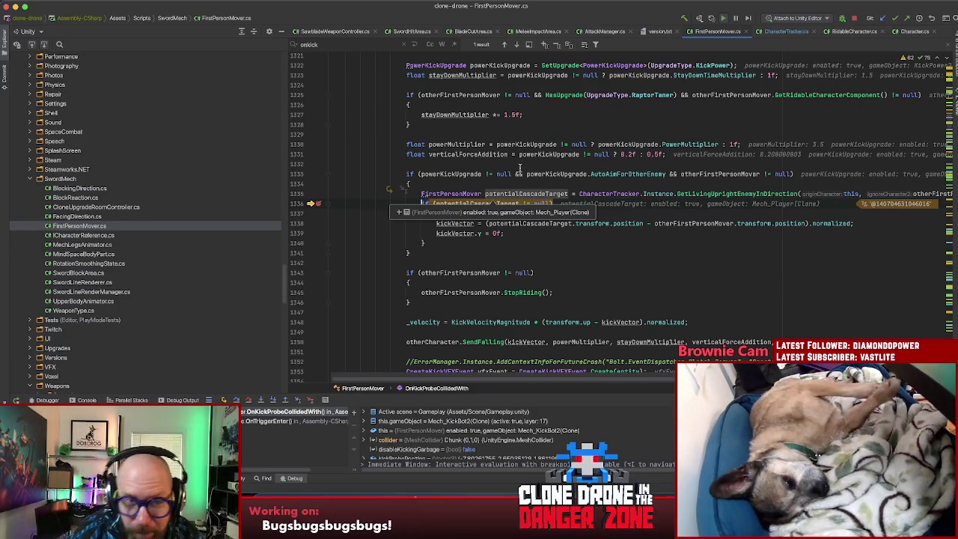
{"action": "mouse_move", "coordinate": [487, 159]}
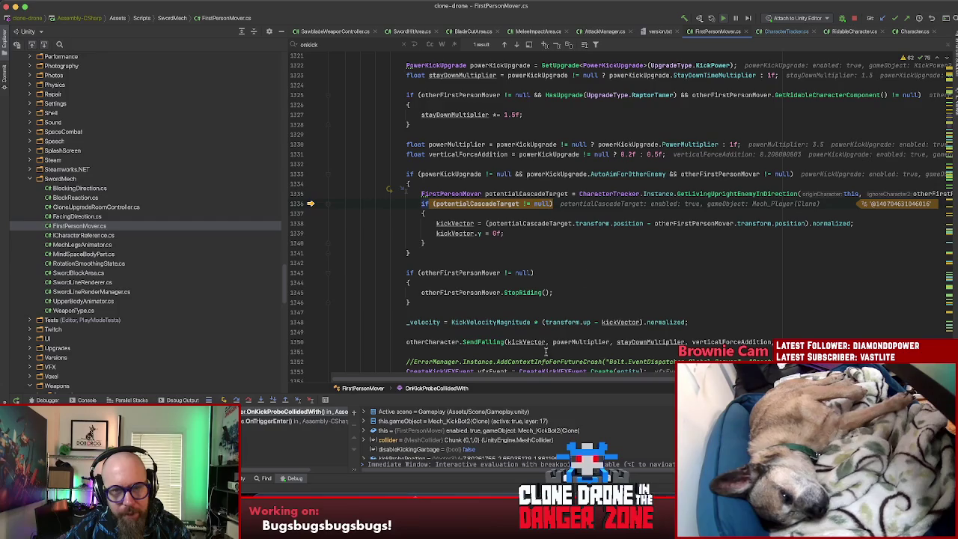
{"action": "scroll", "coordinate": [627, 291], "scroll_direction": "up", "scroll_amount": 3}
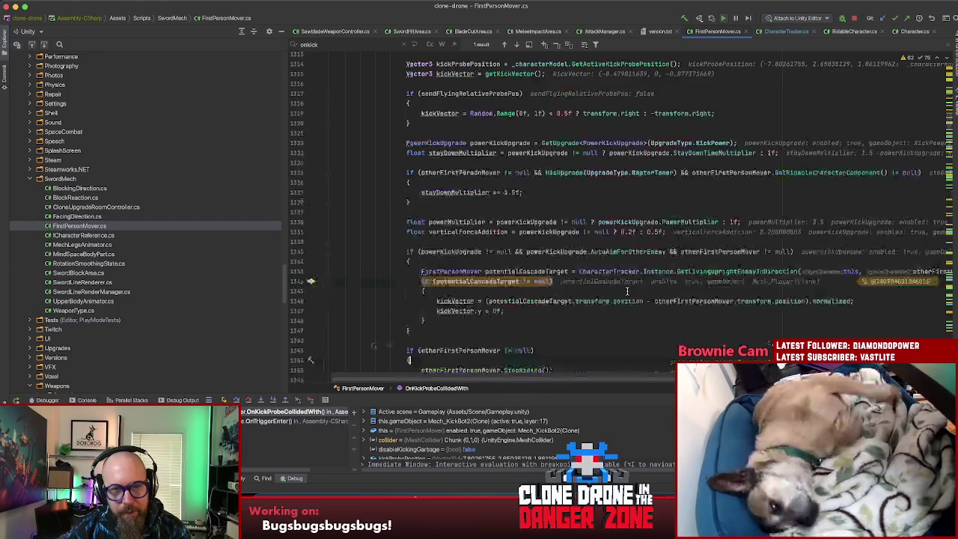
{"action": "scroll", "coordinate": [627, 291], "scroll_direction": "up", "scroll_amount": 3}
{"action": "mouse_move", "coordinate": [627, 291]}
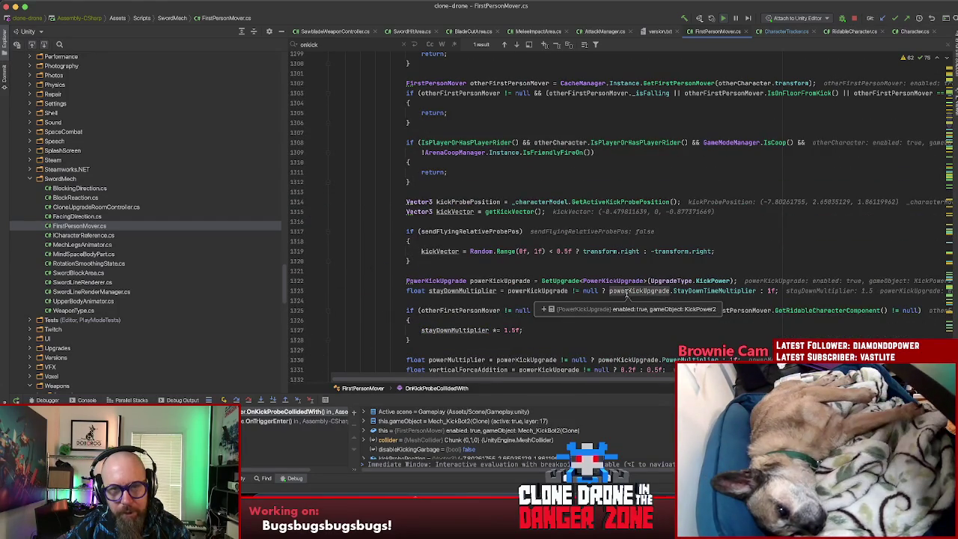
{"action": "scroll", "coordinate": [627, 295], "scroll_direction": "down", "scroll_amount": 6}
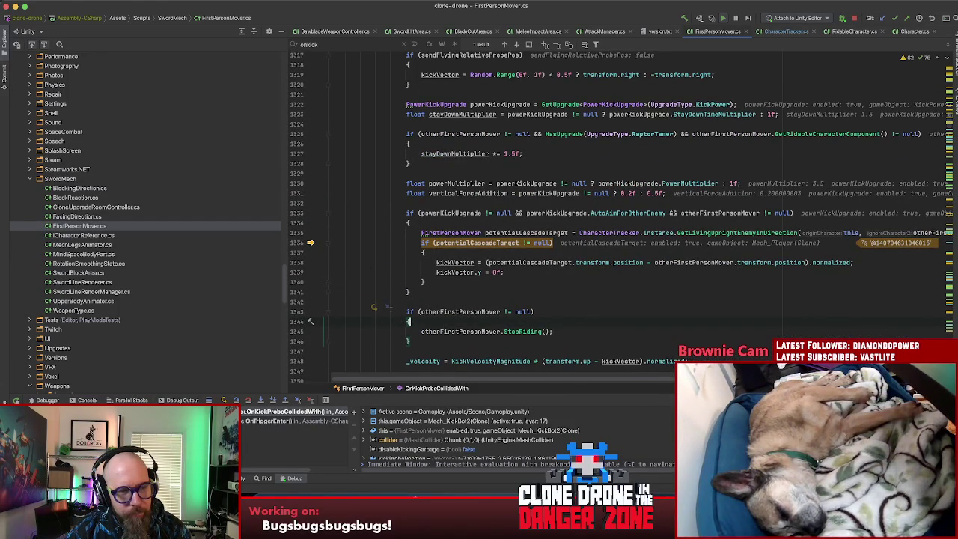
{"action": "key", "text": "F5"}
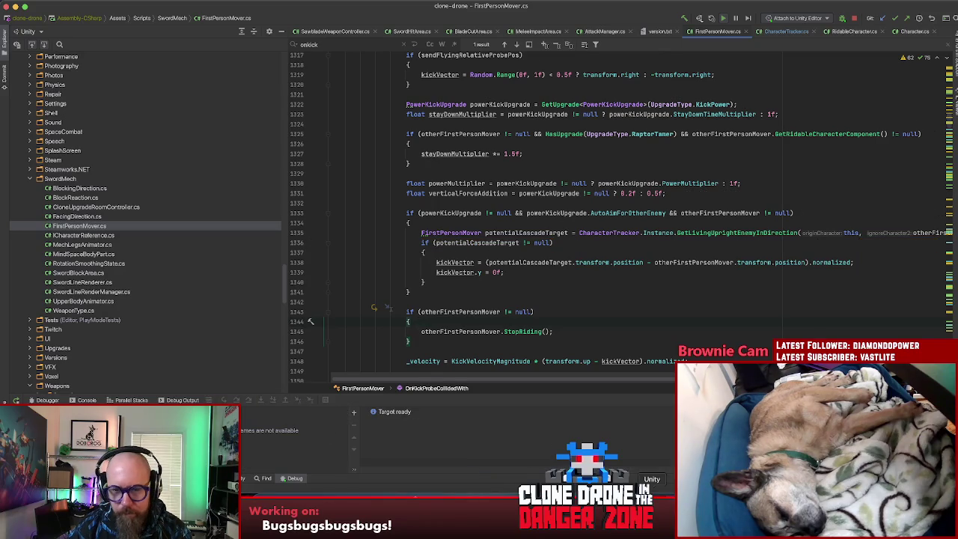
{"action": "key", "text": "super+Tab"}
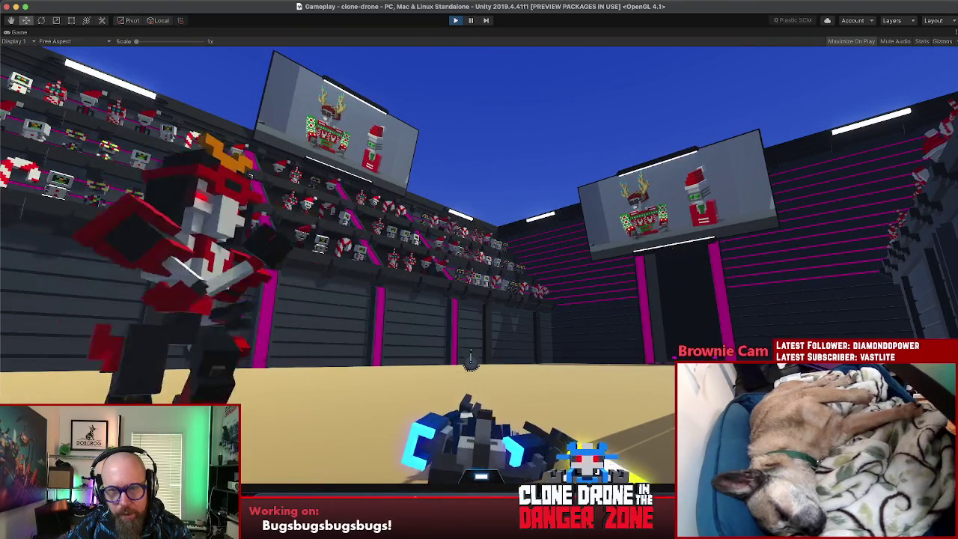
{"action": "key", "text": "Escape"}
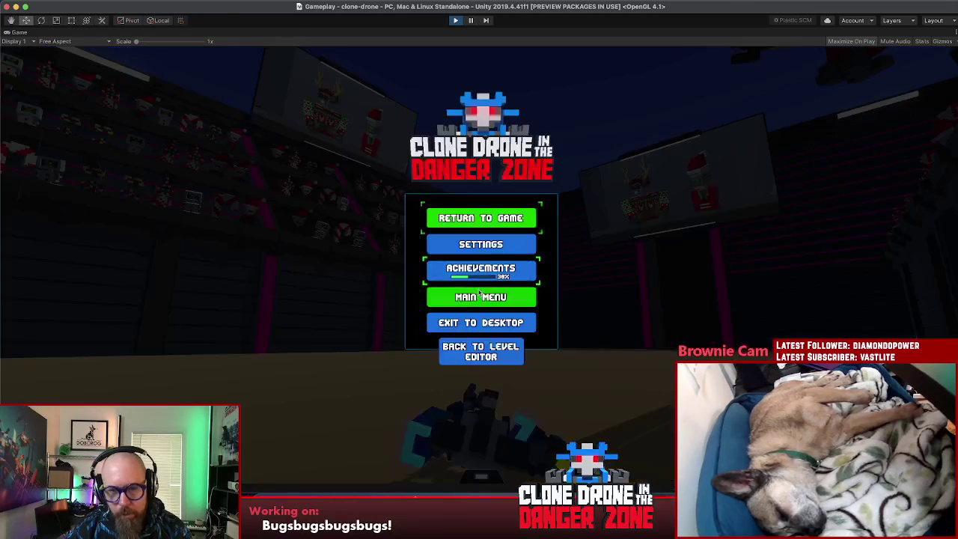
{"action": "key", "text": "super+Tab"}
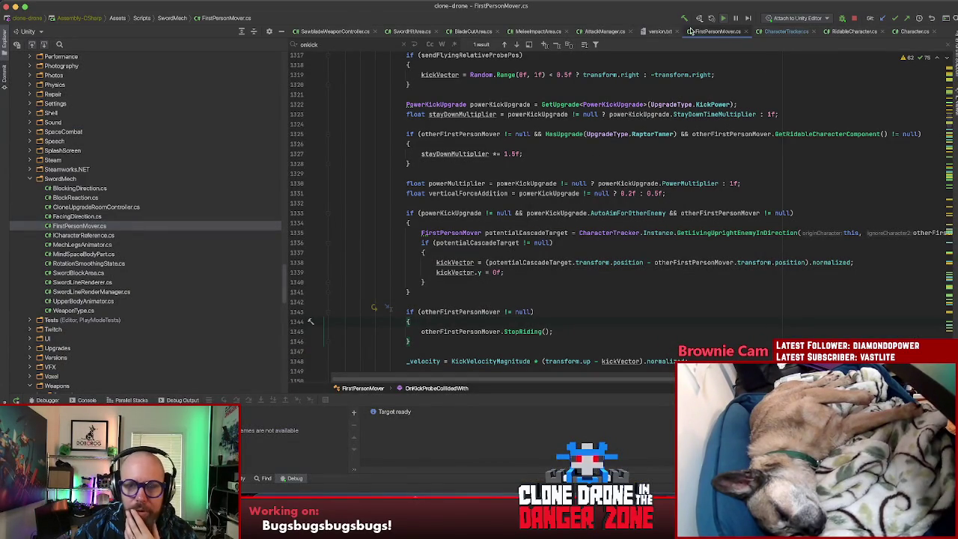
Step: Jump from the SendFalling call to its base declaration in Character.cs
{"action": "scroll", "coordinate": [533, 175], "scroll_direction": "down", "scroll_amount": 4}
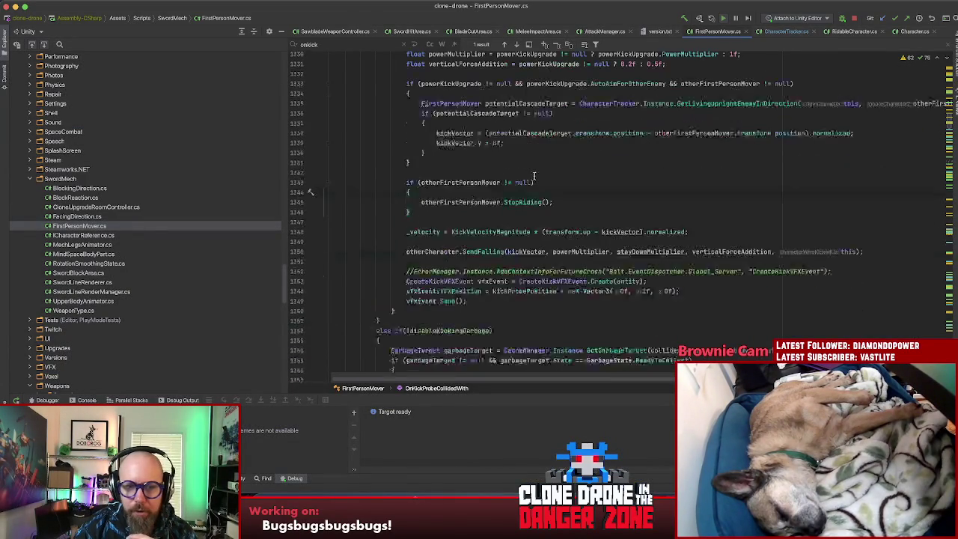
{"action": "left_click", "coordinate": [493, 251]}
{"action": "left_click", "coordinate": [503, 253], "text": "super"}
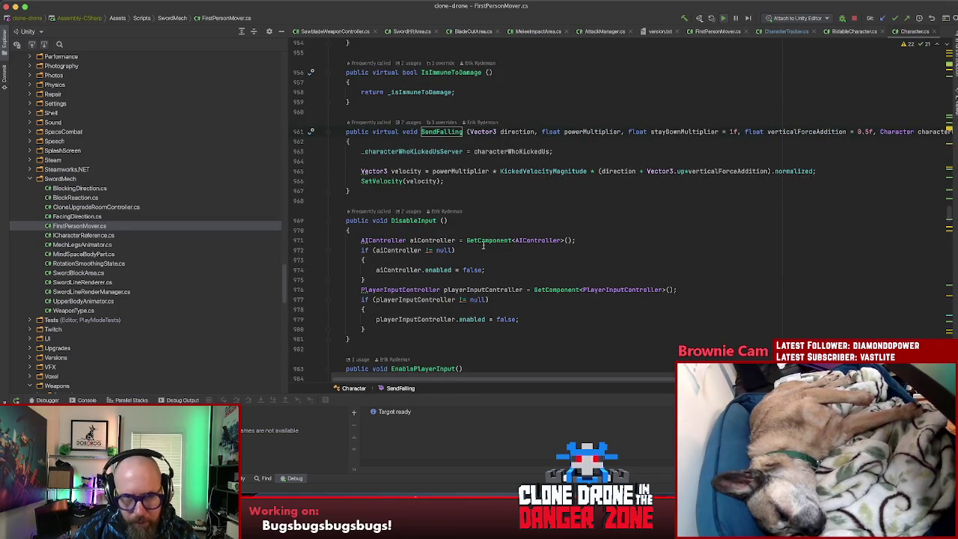
{"action": "left_click", "coordinate": [458, 250]}
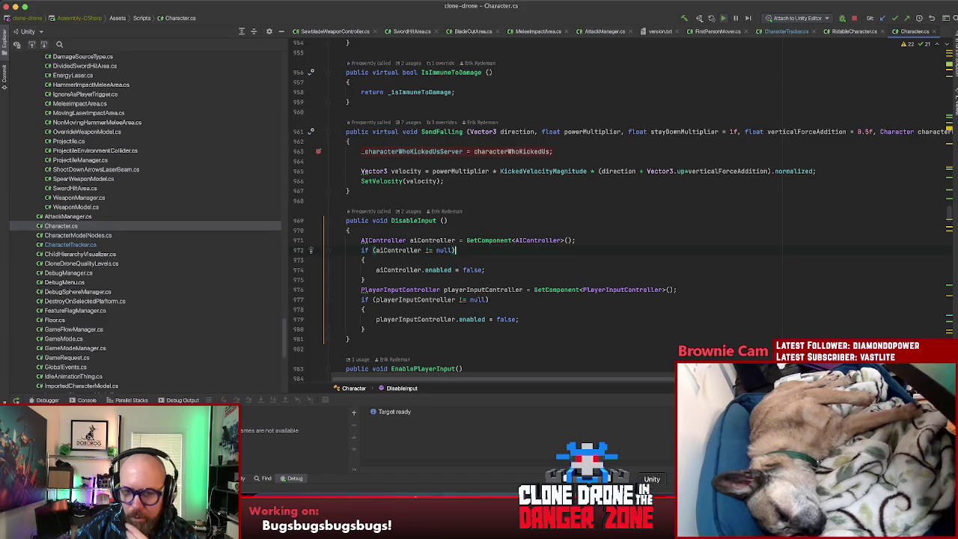
Step: Resume the Unity playtest, drive into the arena, pause after dying, and return to Rider
{"action": "left_click", "coordinate": [648, 470]}
{"action": "key", "text": "Escape"}
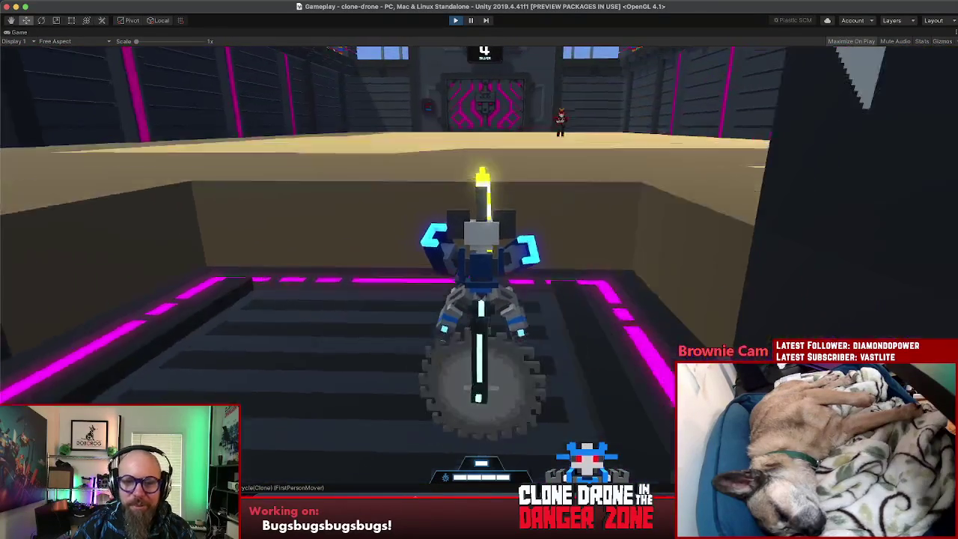
{"action": "key", "text": "w"}
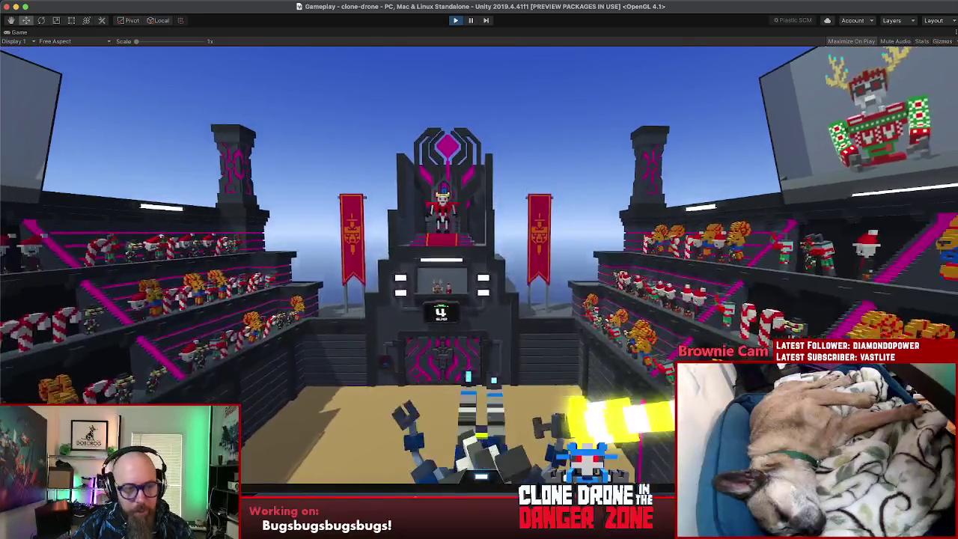
{"action": "key", "text": "Escape"}
{"action": "key", "text": "super+Tab"}
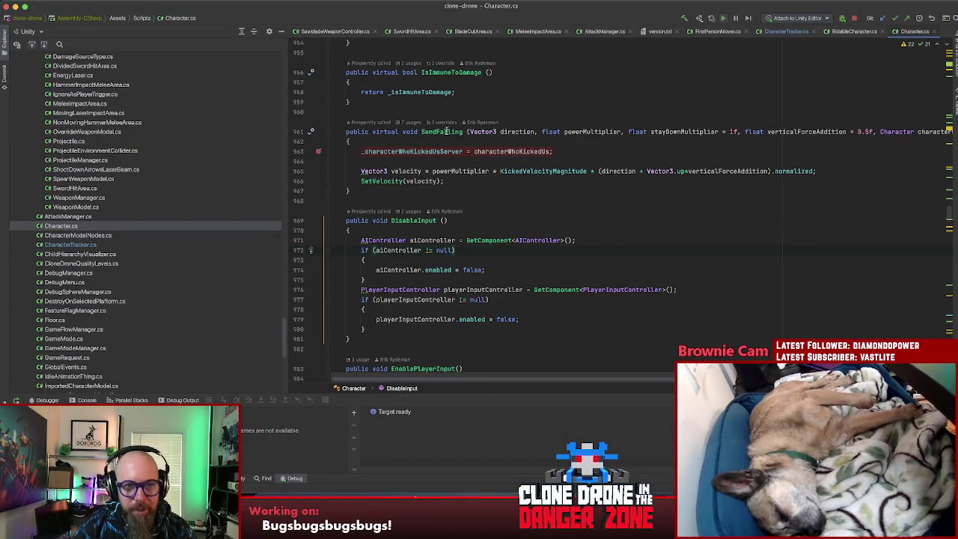
Step: Find the SendFalling call via 'sendfa' and go to FirstPersonMover's SendFalling override
{"action": "left_click", "coordinate": [476, 151]}
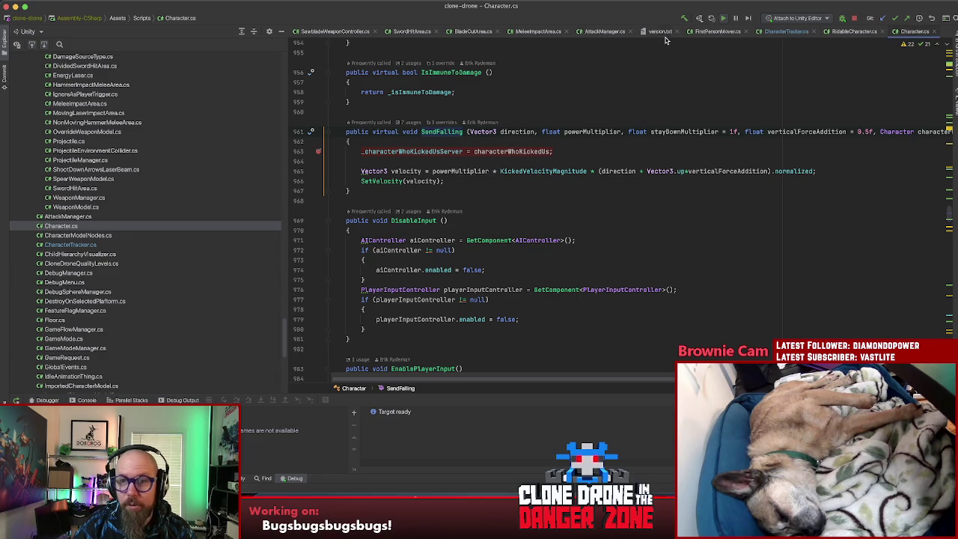
{"action": "key", "text": "super+b"}
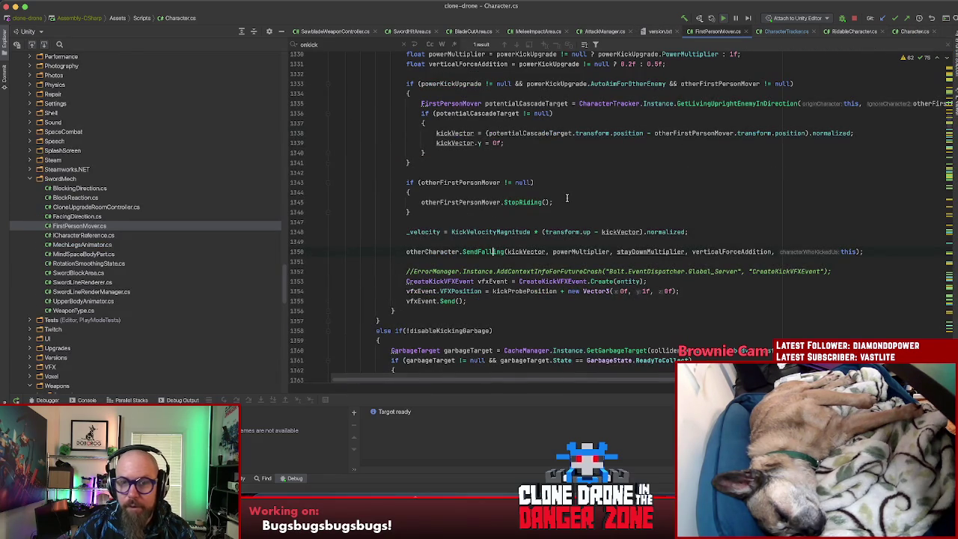
{"action": "scroll", "coordinate": [591, 193], "scroll_direction": "up", "scroll_amount": 4}
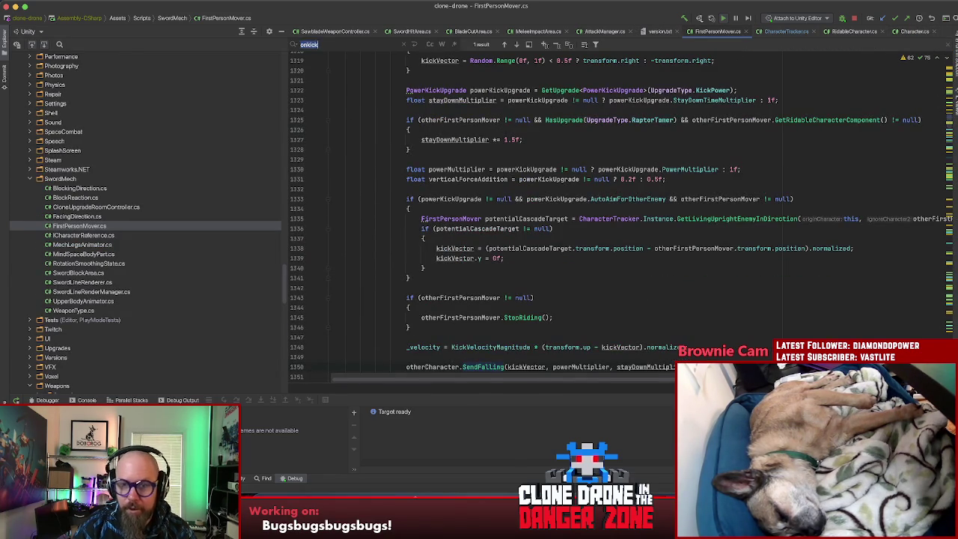
{"action": "type", "text": "sendfa"}
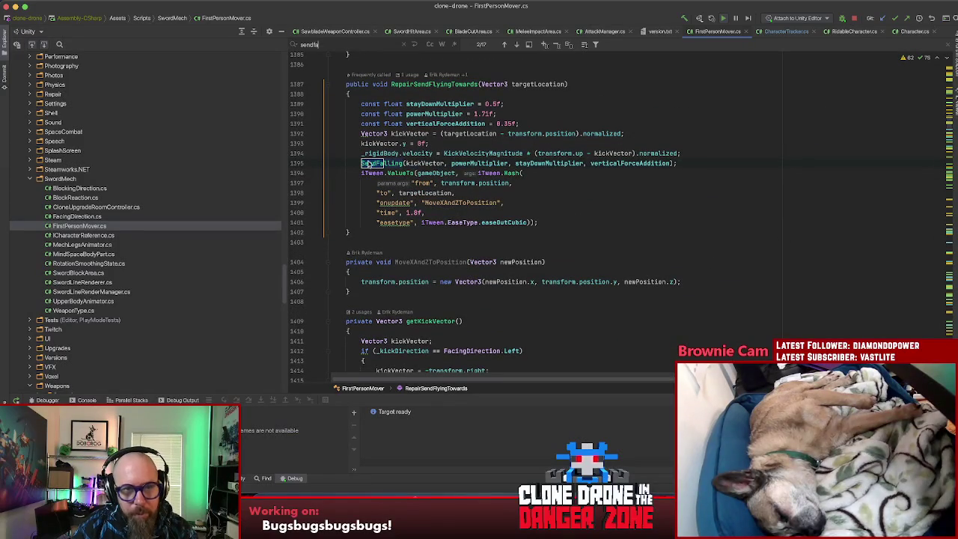
{"action": "left_click", "coordinate": [372, 163]}
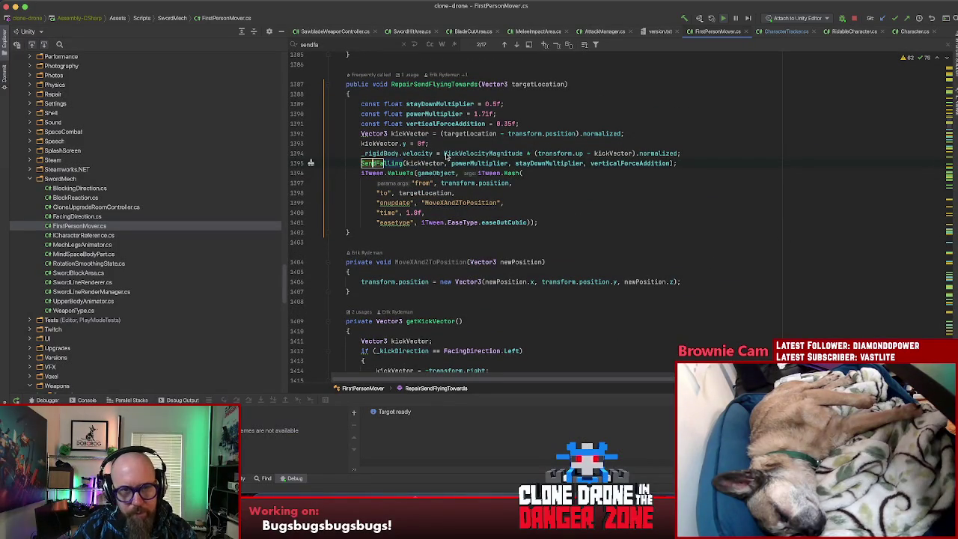
{"action": "scroll", "coordinate": [618, 147], "scroll_direction": "down", "scroll_amount": 2}
{"action": "key", "text": "super+b"}
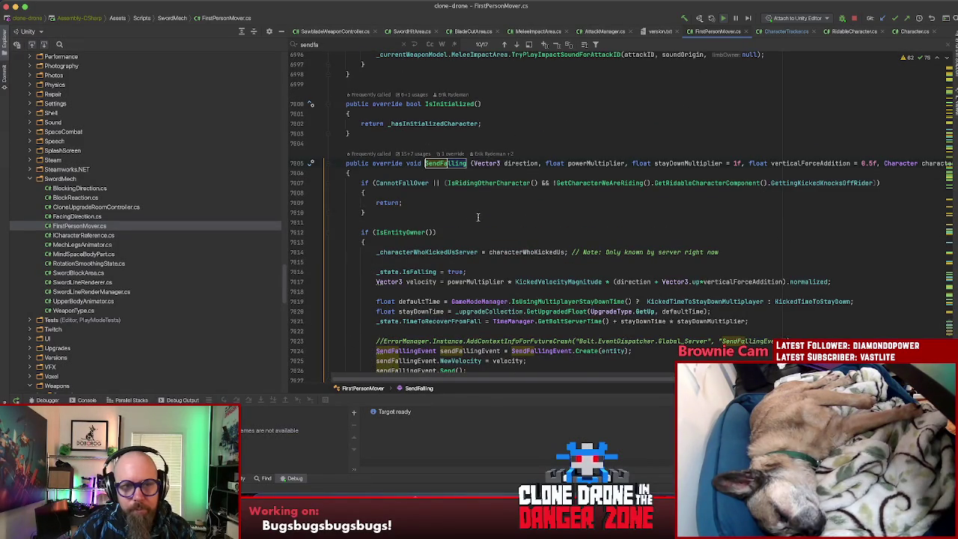
{"action": "scroll", "coordinate": [480, 212], "scroll_direction": "down", "scroll_amount": 5}
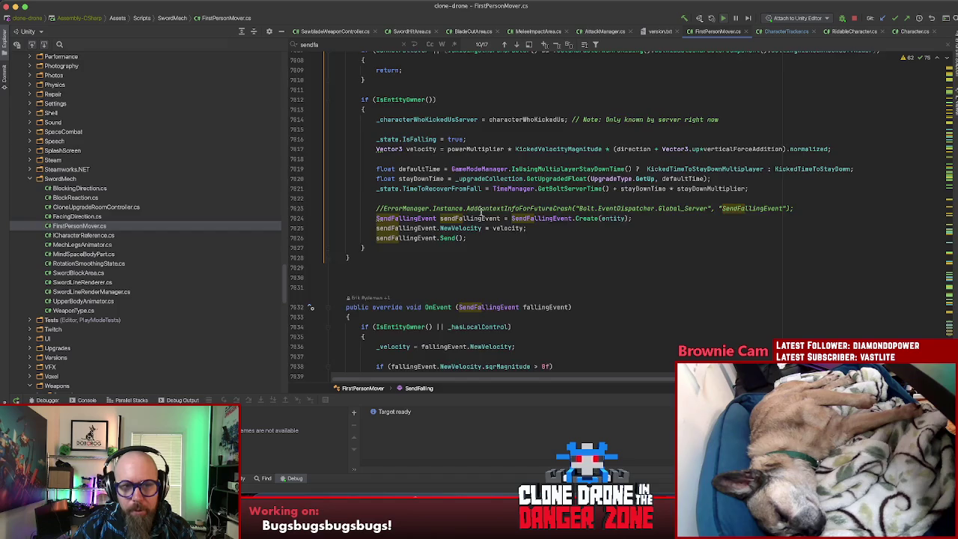
{"action": "scroll", "coordinate": [480, 212], "scroll_direction": "up", "scroll_amount": 1}
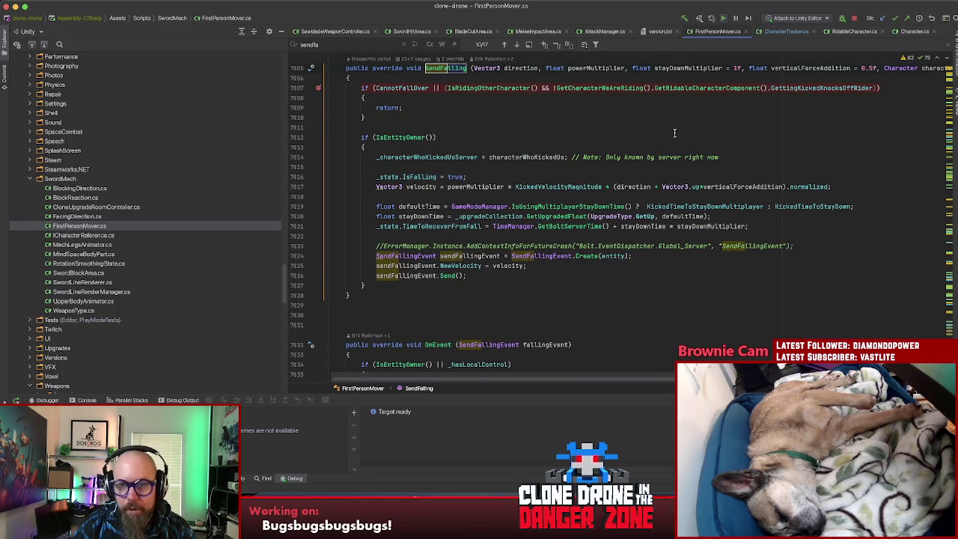
Step: Resume the Unity game and drive across the arena to kick an enemy
{"action": "key", "text": "super+Tab"}
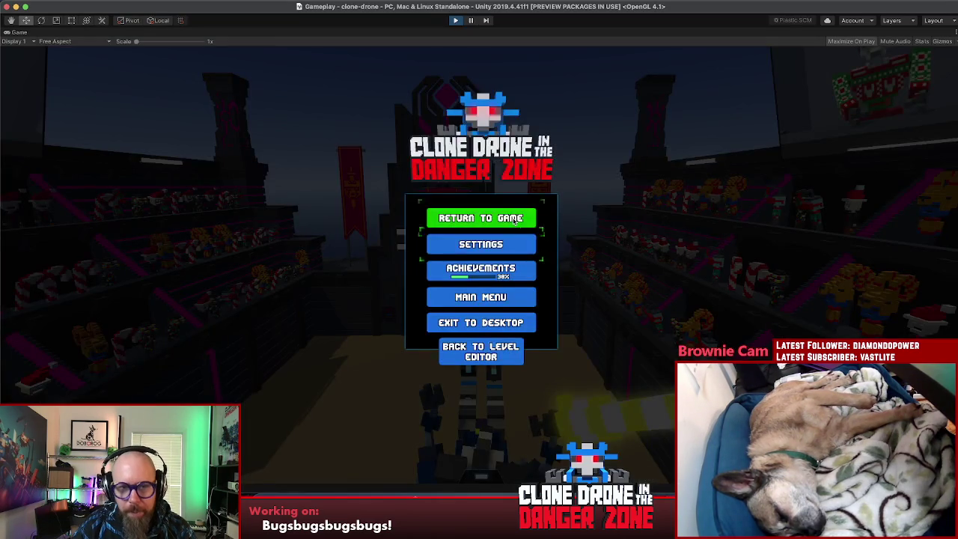
{"action": "left_click", "coordinate": [479, 219]}
{"action": "key", "text": "w"}
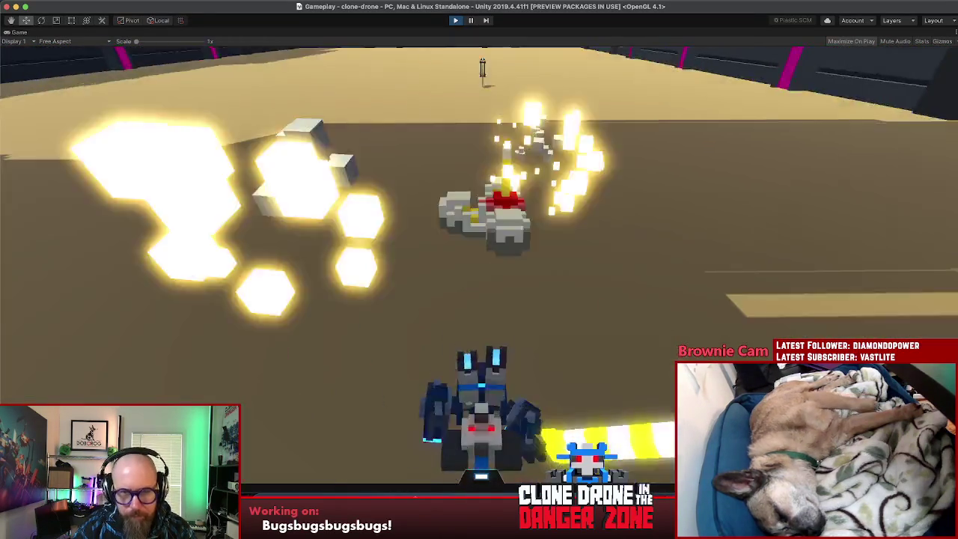
{"action": "key", "text": "w"}
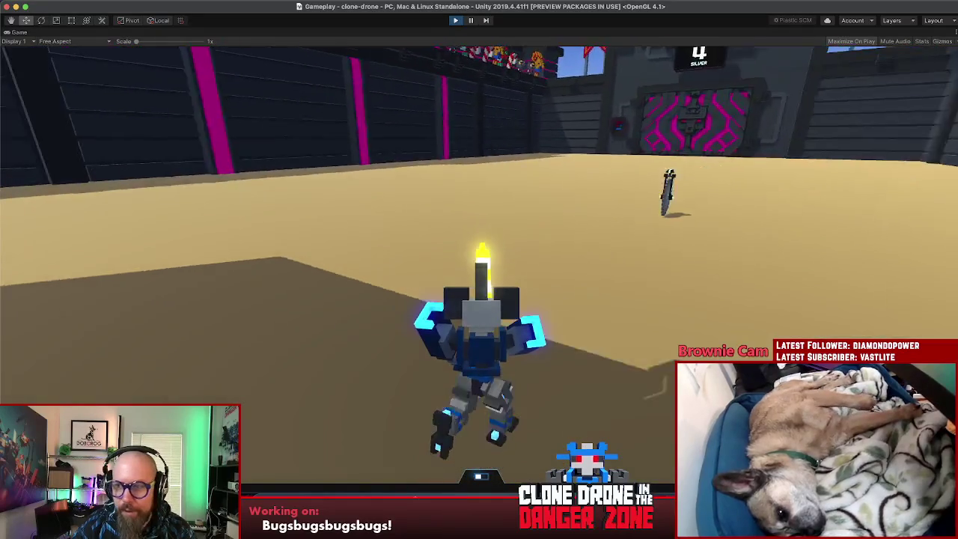
{"action": "key", "text": "w"}
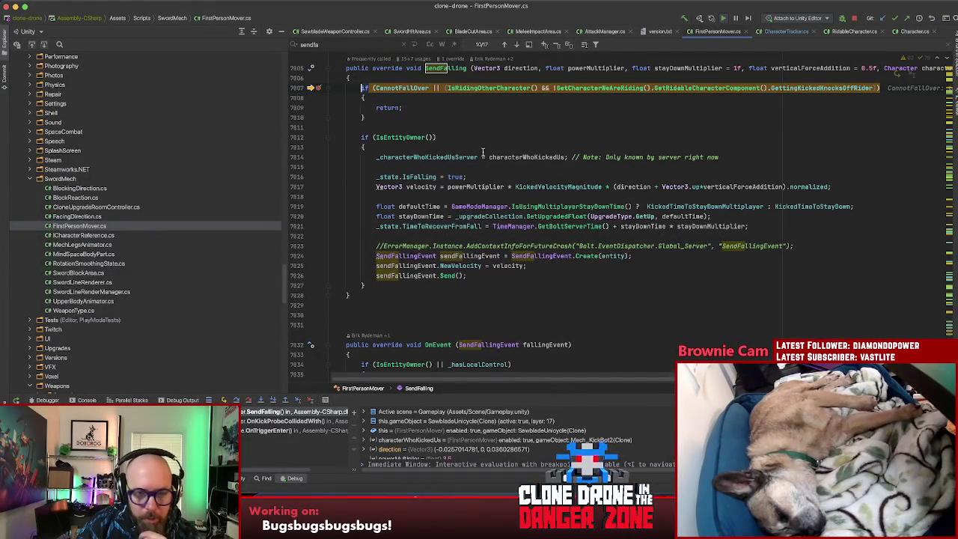
Step: Continue to the IsEntityOwner breakpoint at line 7812, then select the OnKickProbeCollidedWith kick frame
{"action": "left_click", "coordinate": [499, 421]}
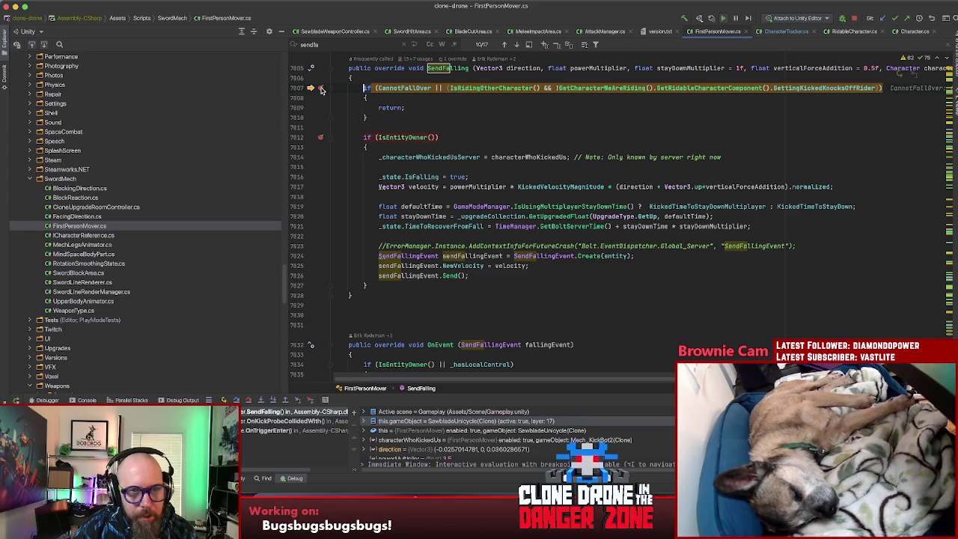
{"action": "key", "text": "F5"}
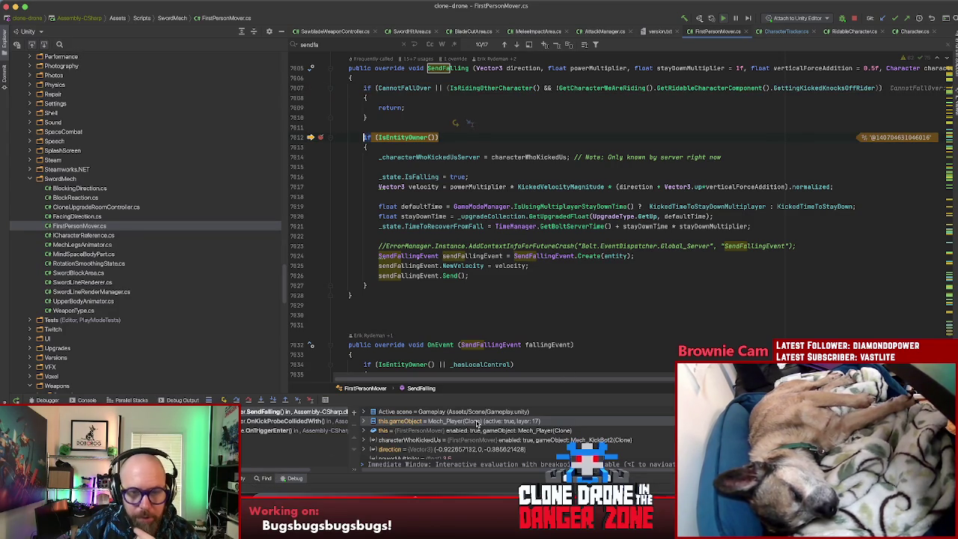
{"action": "left_click", "coordinate": [244, 432]}
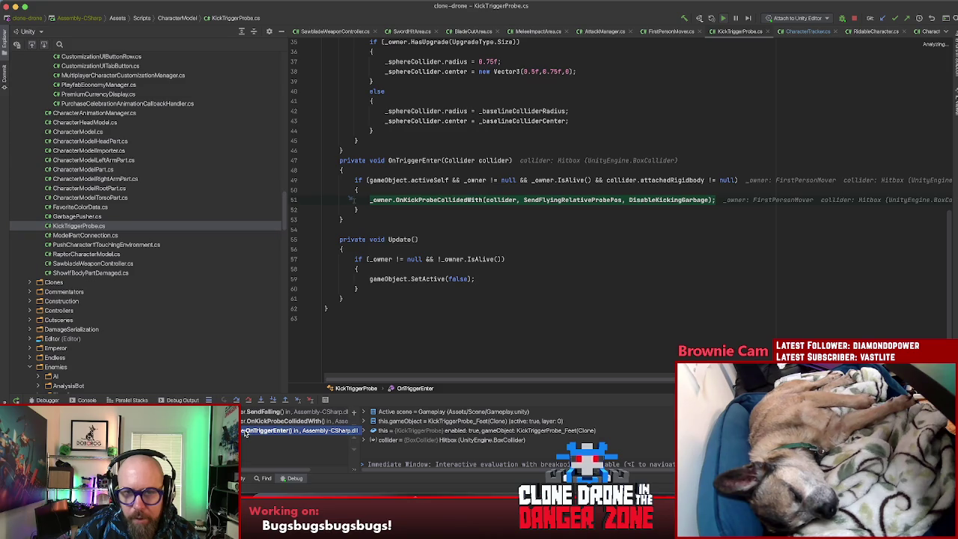
{"action": "left_click", "coordinate": [253, 422]}
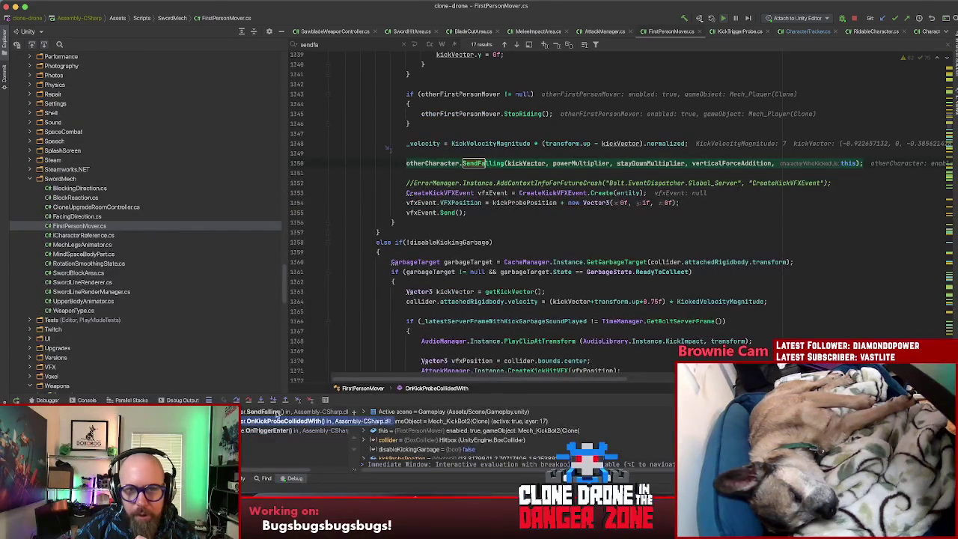
Step: Inspect otherCharacter's value on lines 1286 and 1287 of the kick handler
{"action": "mouse_move", "coordinate": [437, 160]}
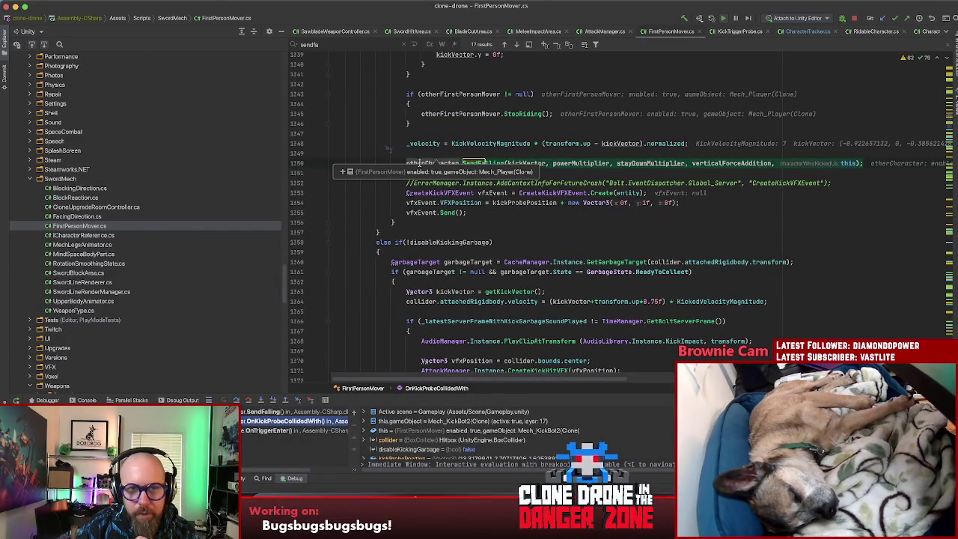
{"action": "scroll", "coordinate": [419, 162], "scroll_direction": "up", "scroll_amount": 7}
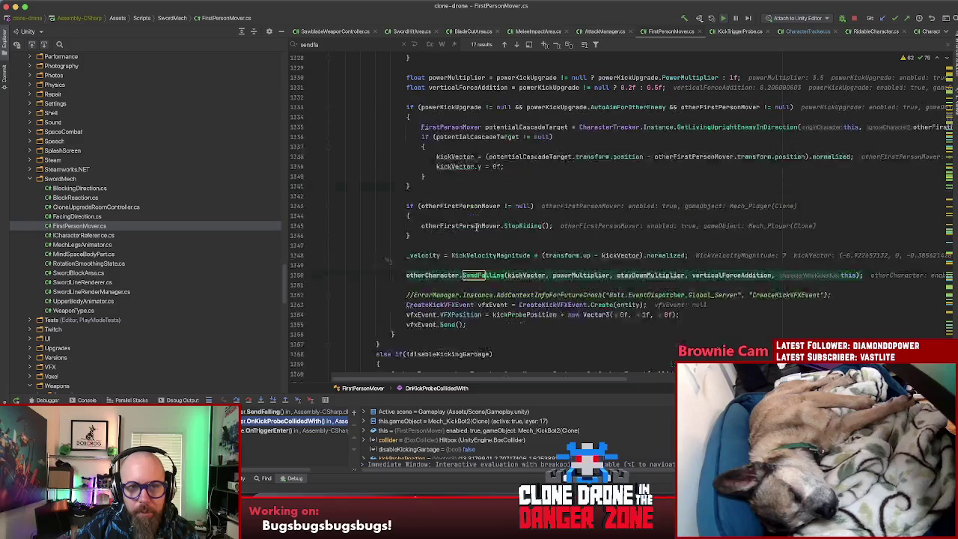
{"action": "scroll", "coordinate": [472, 226], "scroll_direction": "up", "scroll_amount": 7}
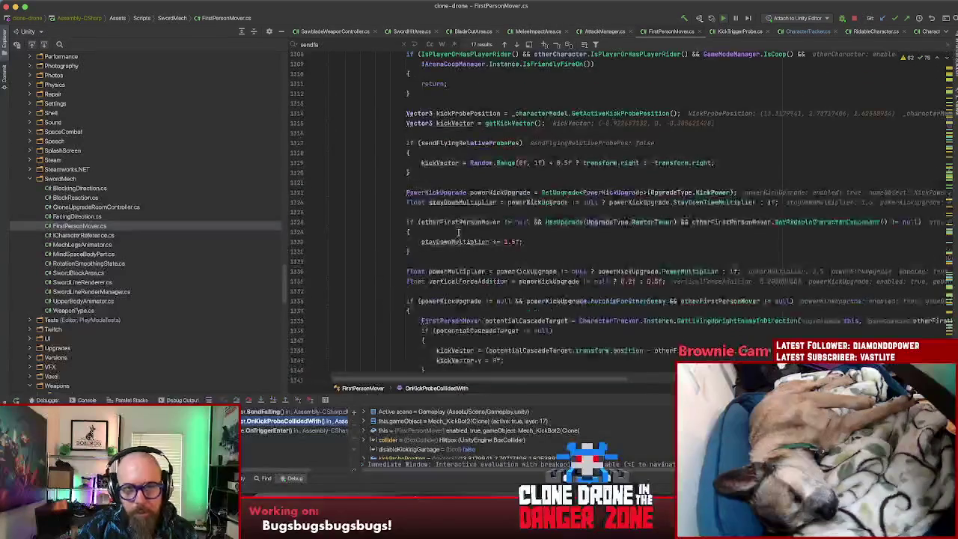
{"action": "scroll", "coordinate": [468, 237], "scroll_direction": "up", "scroll_amount": 3}
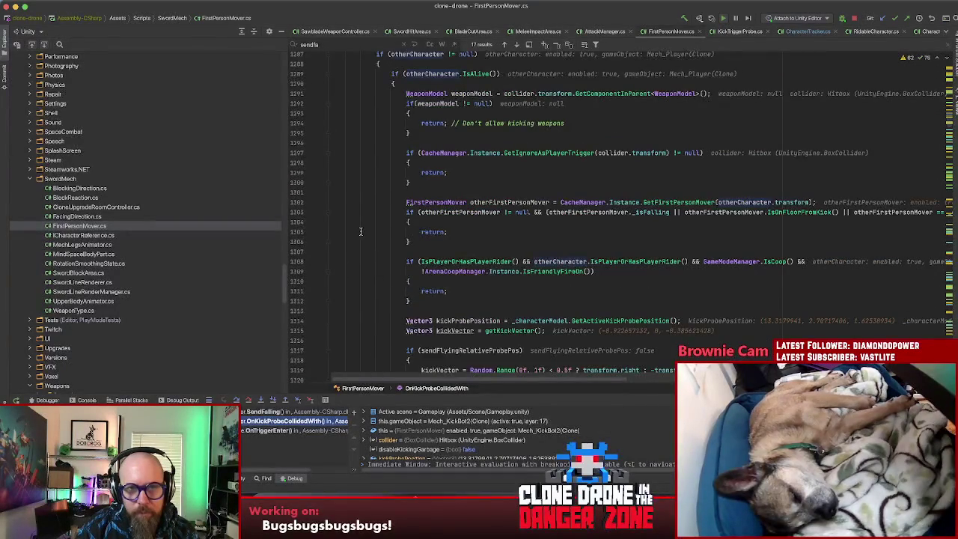
{"action": "scroll", "coordinate": [360, 230], "scroll_direction": "up", "scroll_amount": 3}
{"action": "scroll", "coordinate": [359, 230], "scroll_direction": "up", "scroll_amount": 1}
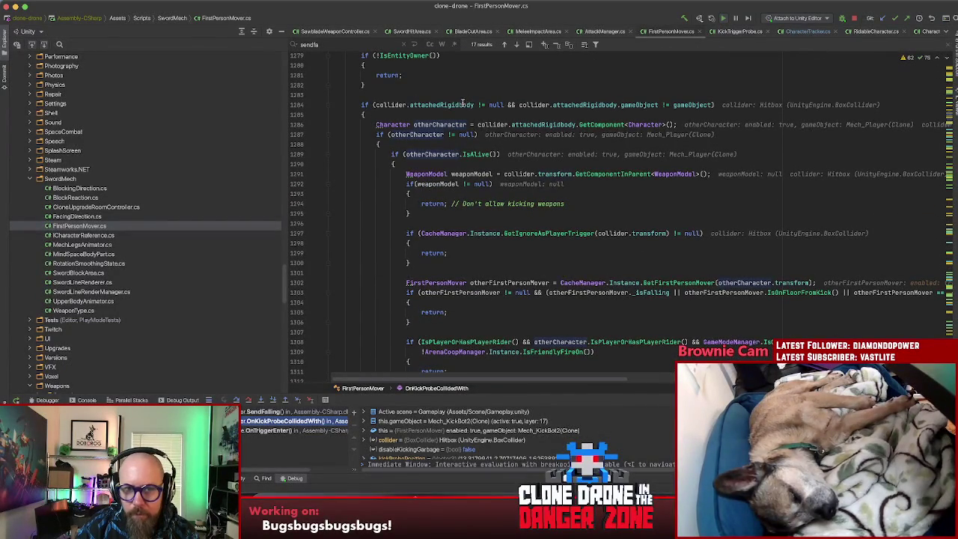
{"action": "left_click", "coordinate": [446, 125]}
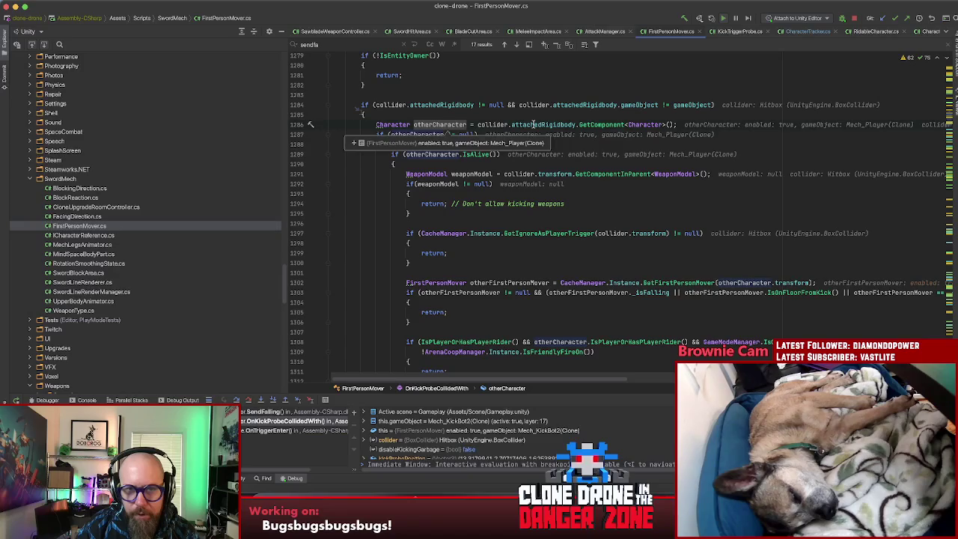
{"action": "mouse_move", "coordinate": [533, 125]}
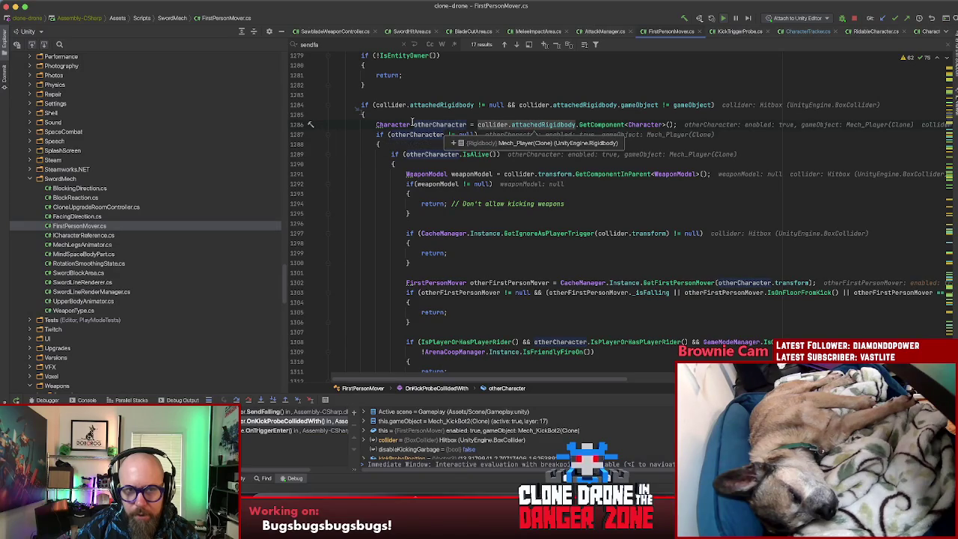
{"action": "left_click", "coordinate": [410, 135]}
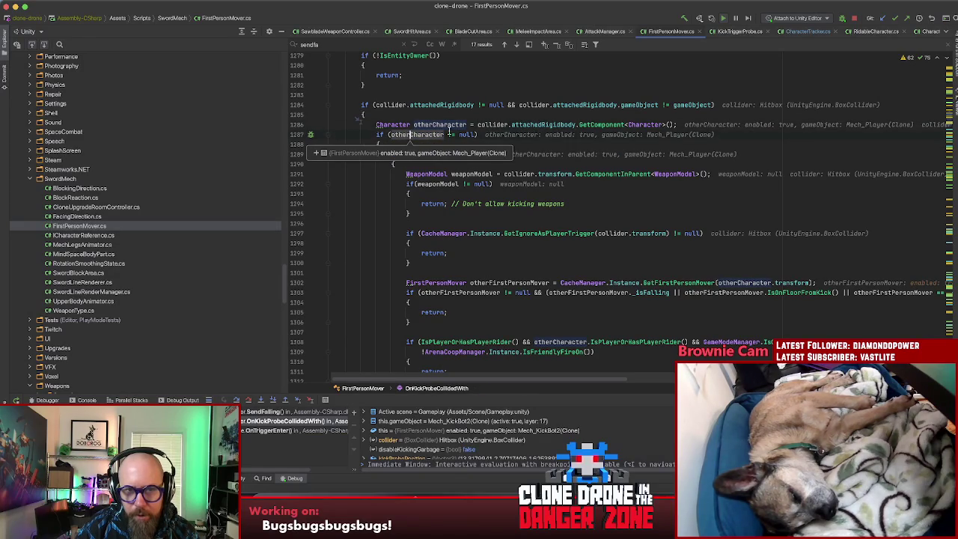
Step: Reselect the SendFalling frame at line 7812, now showing Mech_Player(Clone)
{"action": "scroll", "coordinate": [420, 139], "scroll_direction": "down", "scroll_amount": 3}
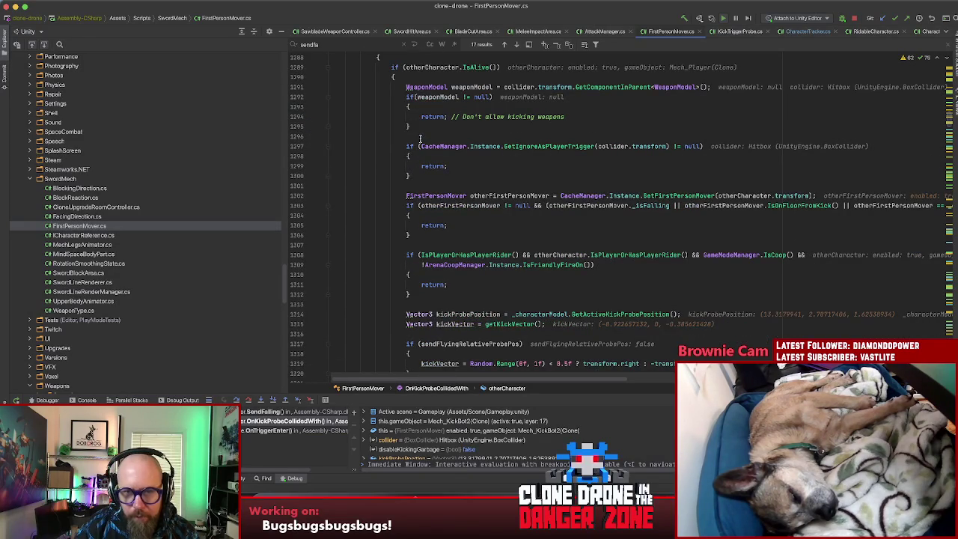
{"action": "scroll", "coordinate": [419, 140], "scroll_direction": "down", "scroll_amount": 10}
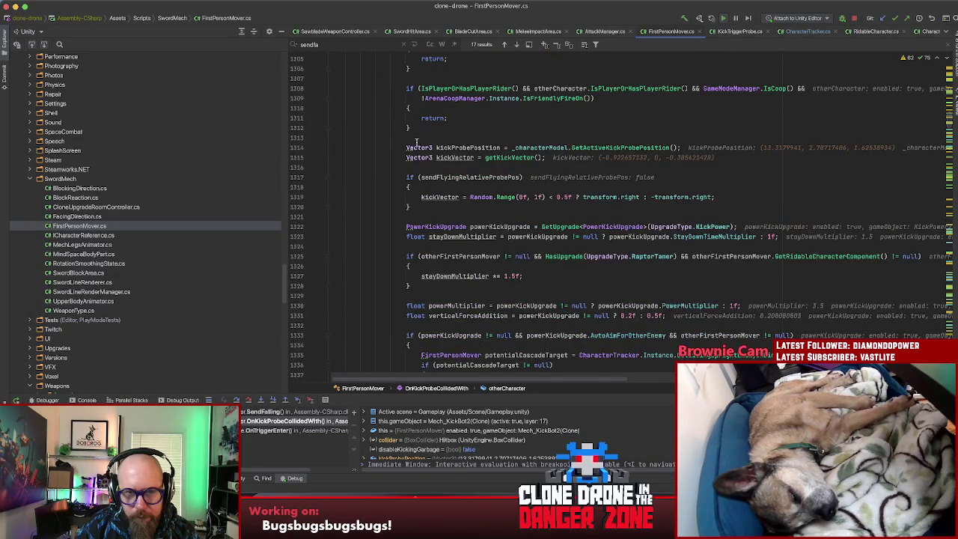
{"action": "scroll", "coordinate": [417, 145], "scroll_direction": "down", "scroll_amount": 3}
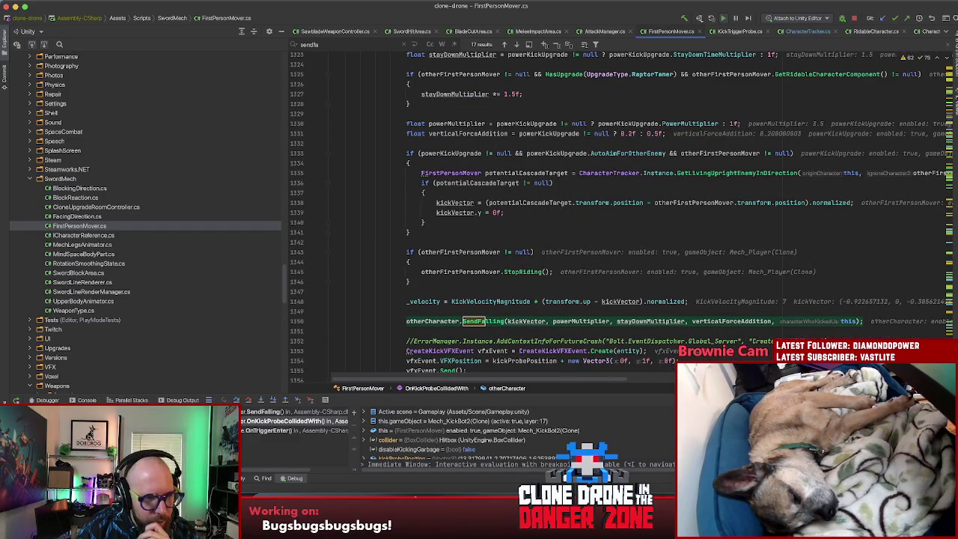
{"action": "left_click", "coordinate": [269, 412]}
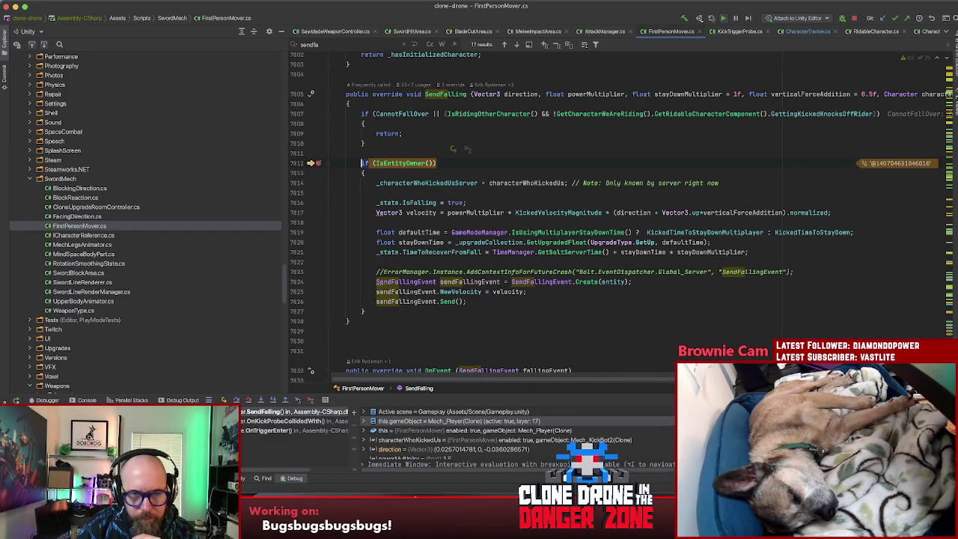